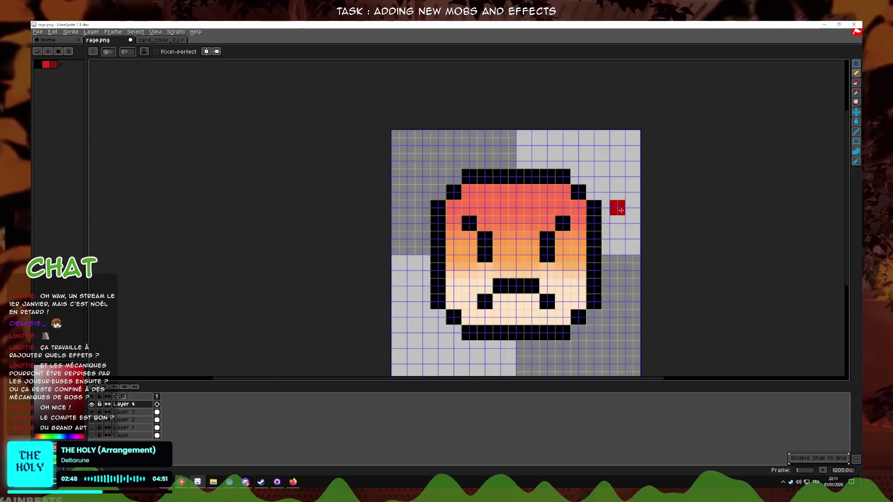
# - Start the red anger mark with a red column above the hairline and a few red pixels
pyautogui.scroll(-2, 479, 159)
pyautogui.scroll(1, 478, 159)
pyautogui.moveTo(452, 160)
pyautogui.mouseDown()
pyautogui.moveTo(449, 140)
pyautogui.moveTo(451, 213)
pyautogui.mouseUp()
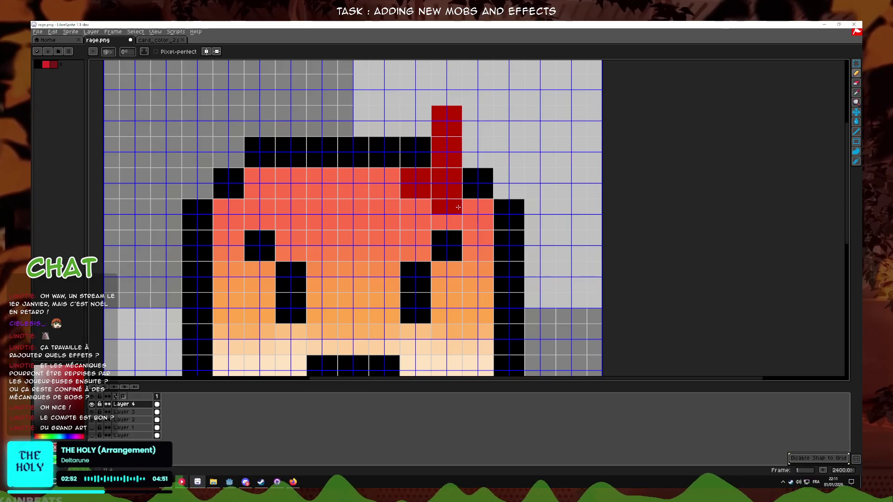
pyautogui.hotkey('ctrl', 'z')
pyautogui.moveTo(446, 152); pyautogui.dragTo(446, 121)
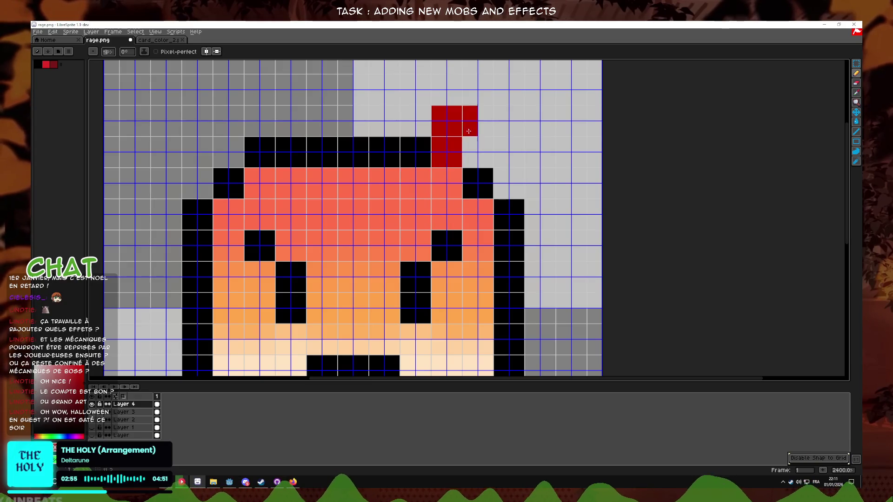
pyautogui.click(416, 152)
pyautogui.click(447, 214)
pyautogui.click(416, 213)
# - Extend the red mark over the right outline and the upper right of the head
pyautogui.click(449, 245)
pyautogui.click(509, 215)
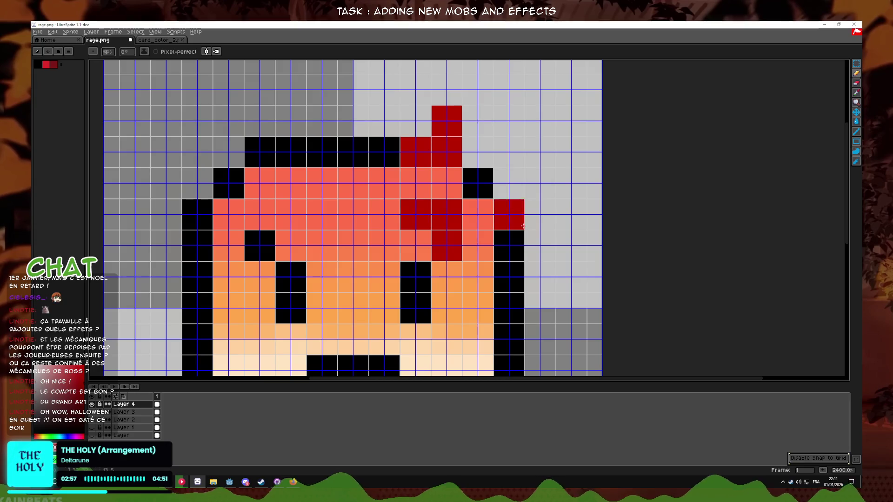
pyautogui.click(510, 245)
pyautogui.click(536, 220)
pyautogui.moveTo(509, 152); pyautogui.dragTo(514, 125)
pyautogui.click(540, 137)
# - Undo the middle red column of the anger mark
pyautogui.scroll(-9, 584, 176)
pyautogui.scroll(5, 571, 174)
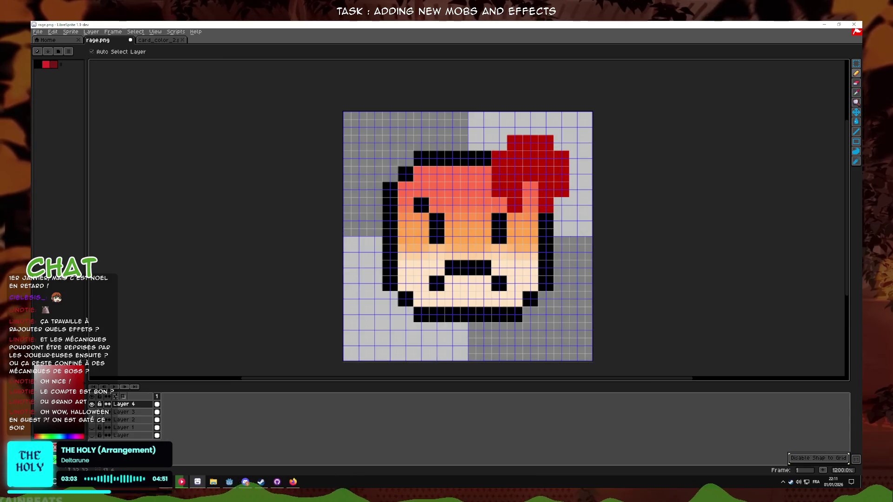
pyautogui.hotkey('ctrl', 'z')
pyautogui.scroll(3, 556, 172)
pyautogui.moveTo(403, 271); pyautogui.dragTo(364, 282)
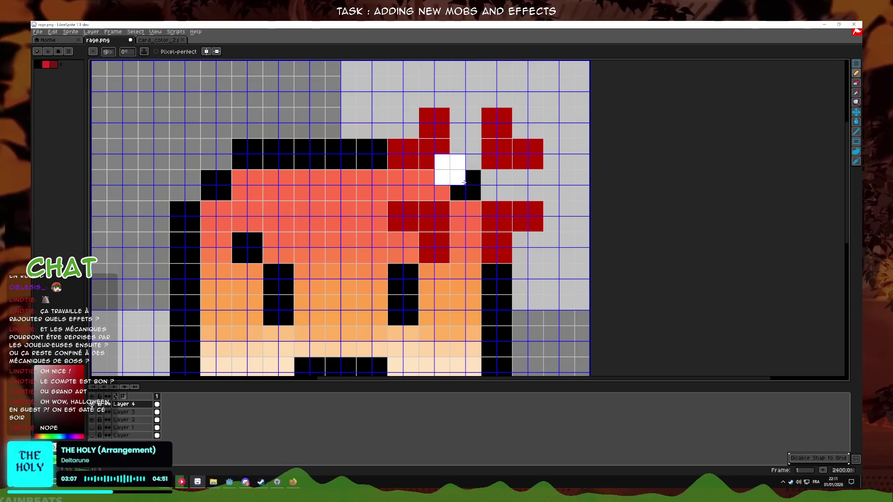
# - Try a white cross inside the mark, then undo both white strokes
pyautogui.moveTo(465, 186)
pyautogui.mouseDown()
pyautogui.moveTo(460, 256)
pyautogui.moveTo(473, 196)
pyautogui.moveTo(465, 116)
pyautogui.mouseUp()
pyautogui.moveTo(442, 186)
pyautogui.mouseDown()
pyautogui.moveTo(363, 186)
pyautogui.moveTo(540, 186)
pyautogui.mouseUp()
pyautogui.hotkey('ctrl', 'z')
pyautogui.scroll(-6, 547, 199)
pyautogui.hotkey('ctrl', 'z')
pyautogui.hotkey('ctrl', 'z')
pyautogui.hotkey('ctrl', 'z')
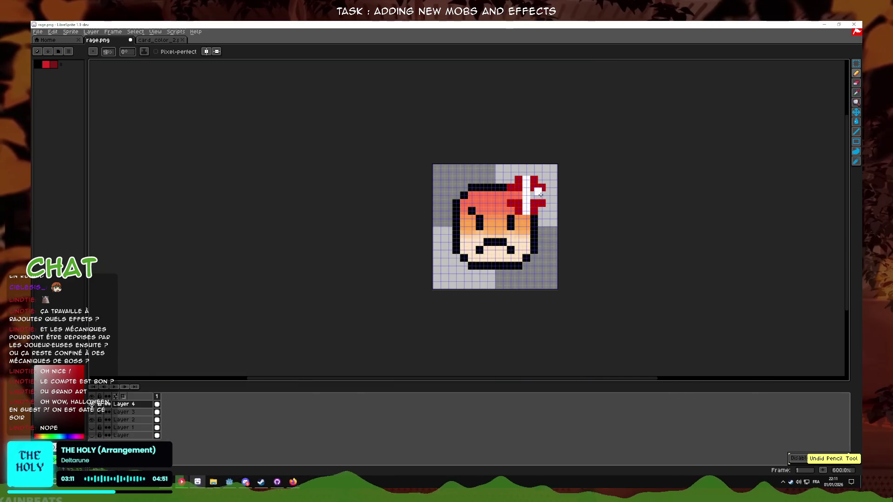
pyautogui.scroll(8, 596, 203)
pyautogui.scroll(-5, 579, 209)
# - Use the Eraser to erase pixels on Layer 2
pyautogui.click(856, 83)
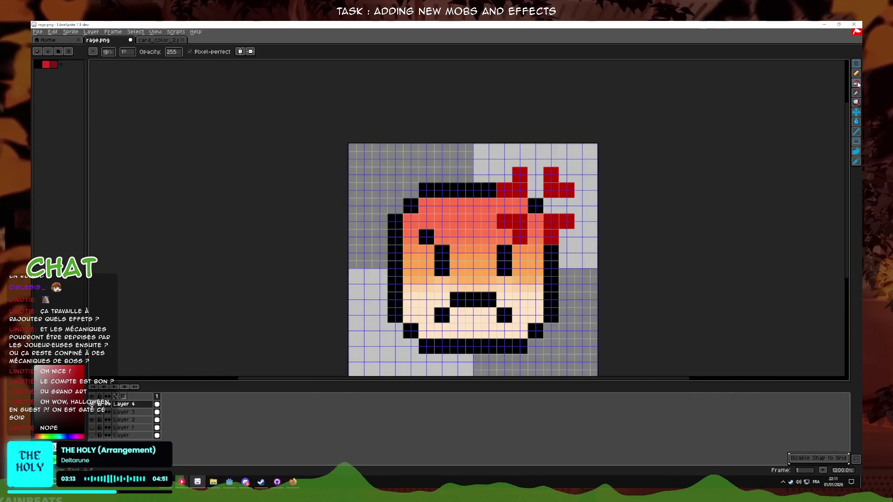
pyautogui.scroll(3, 512, 204)
pyautogui.hscroll(2, 270, 297)
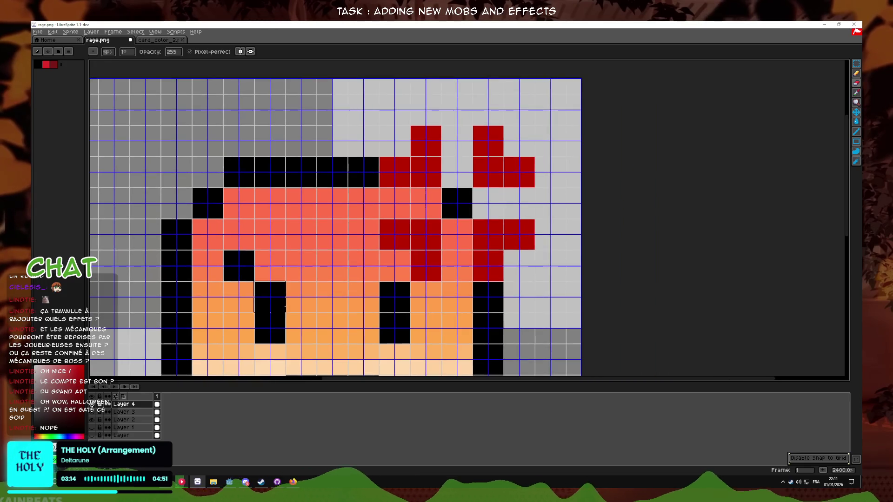
pyautogui.click(134, 421)
pyautogui.moveTo(474, 210)
pyautogui.mouseDown()
pyautogui.moveTo(391, 205)
pyautogui.moveTo(458, 235)
pyautogui.moveTo(458, 265)
pyautogui.moveTo(488, 260)
pyautogui.moveTo(419, 200)
pyautogui.moveTo(442, 200)
pyautogui.mouseUp()
# - Switch to Layer 3 and undo the remaining red pencil strokes
pyautogui.click(125, 414)
pyautogui.scroll(-6, 504, 213)
pyautogui.scroll(-3, 504, 213)
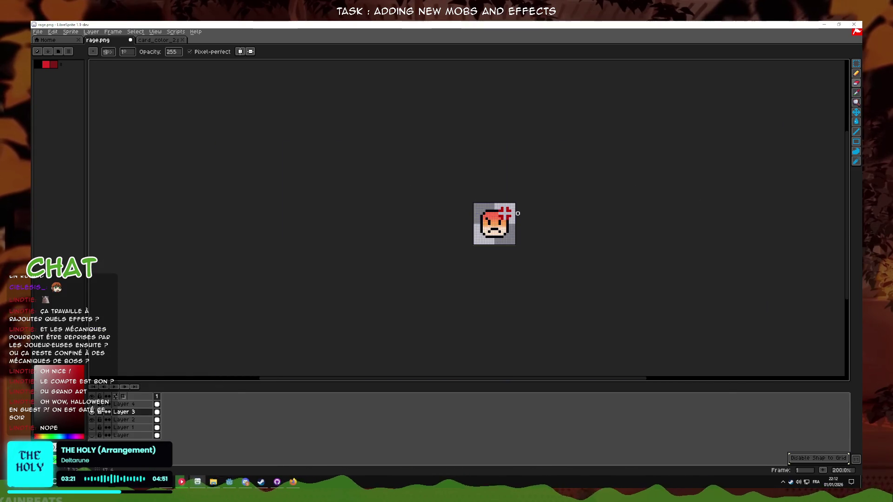
pyautogui.scroll(7, 518, 213)
pyautogui.hotkey('ctrl', 'z')
pyautogui.hotkey('ctrl', 'z')
pyautogui.hotkey('ctrl', 'z')
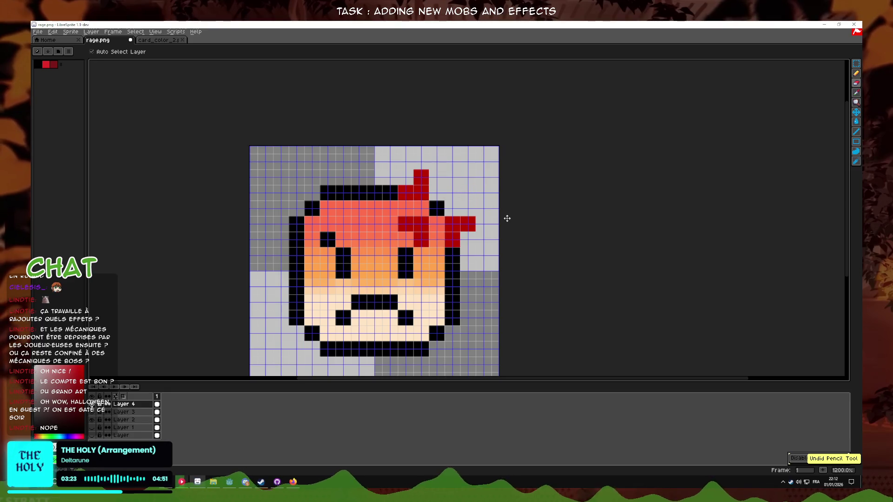
pyautogui.hotkey('ctrl', 'z')
pyautogui.hotkey('ctrl', 'z')
pyautogui.hotkey('ctrl', 'z')
# - With the Pencil back in use, paint a red forehead stroke and undo it
pyautogui.scroll(-1, 422, 263)
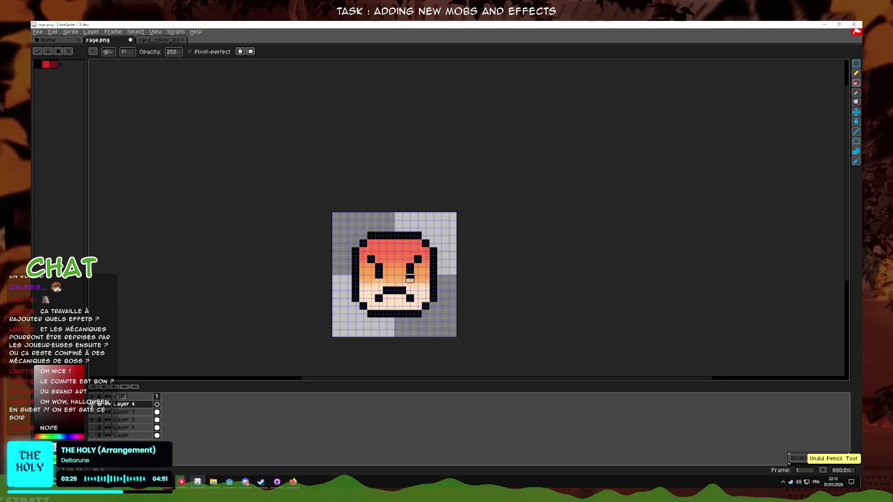
pyautogui.scroll(1, 422, 263)
pyautogui.scroll(1, 422, 263)
pyautogui.scroll(-5, 425, 258)
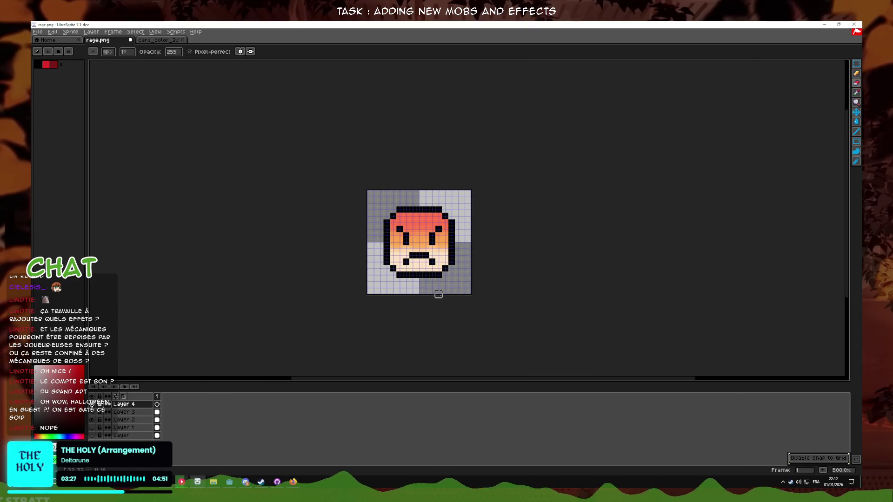
pyautogui.scroll(1, 438, 291)
pyautogui.scroll(3, 432, 279)
pyautogui.scroll(-3, 530, 194)
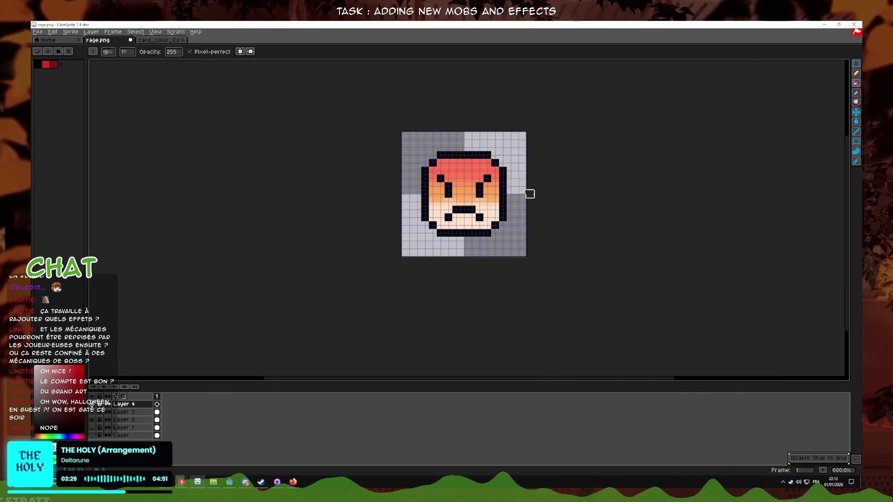
pyautogui.scroll(1, 521, 167)
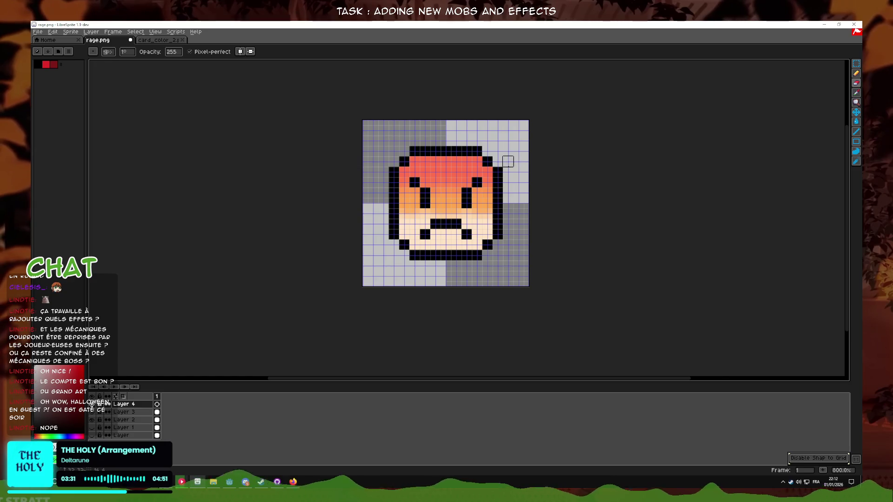
pyautogui.scroll(2, 507, 162)
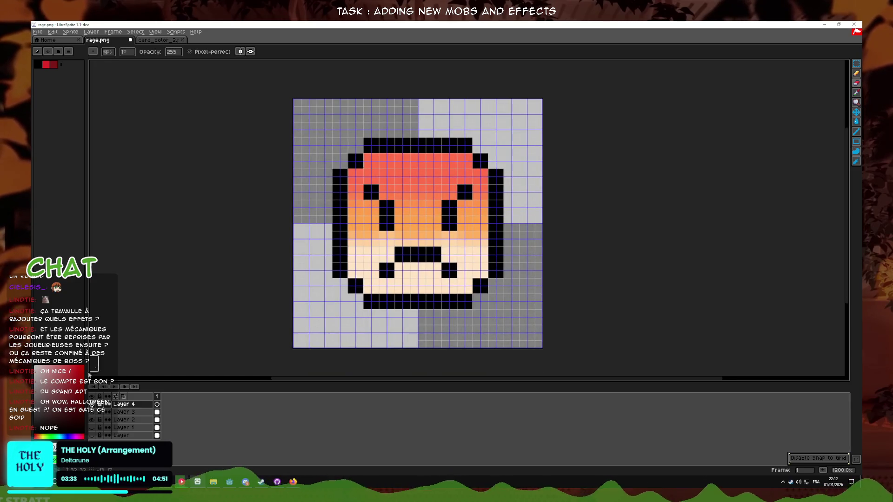
pyautogui.click(858, 75)
pyautogui.scroll(1, 494, 153)
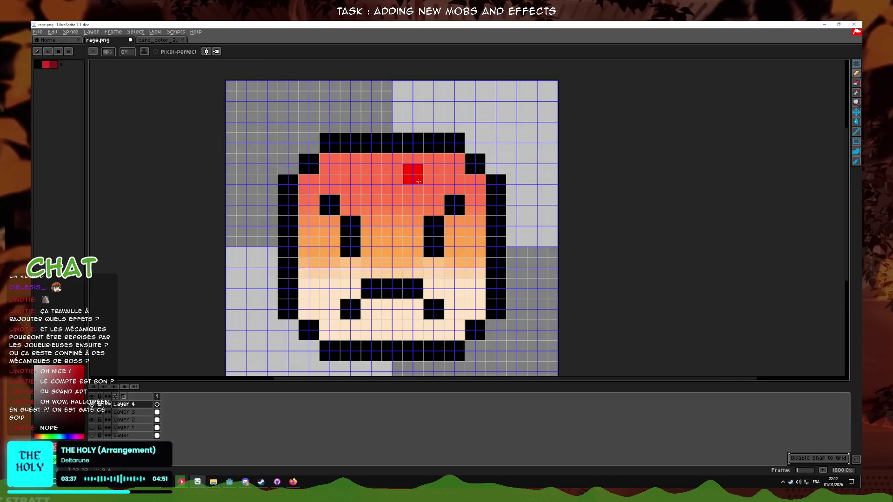
pyautogui.moveTo(434, 188); pyautogui.dragTo(414, 216)
pyautogui.hotkey('ctrl', 'z')
# - Paint red at the top of the face and beside the eyebrow, undoing the latest stroke
pyautogui.moveTo(442, 147)
pyautogui.mouseDown()
pyautogui.moveTo(439, 167)
pyautogui.moveTo(419, 168)
pyautogui.mouseUp()
pyautogui.moveTo(414, 209); pyautogui.dragTo(434, 226)
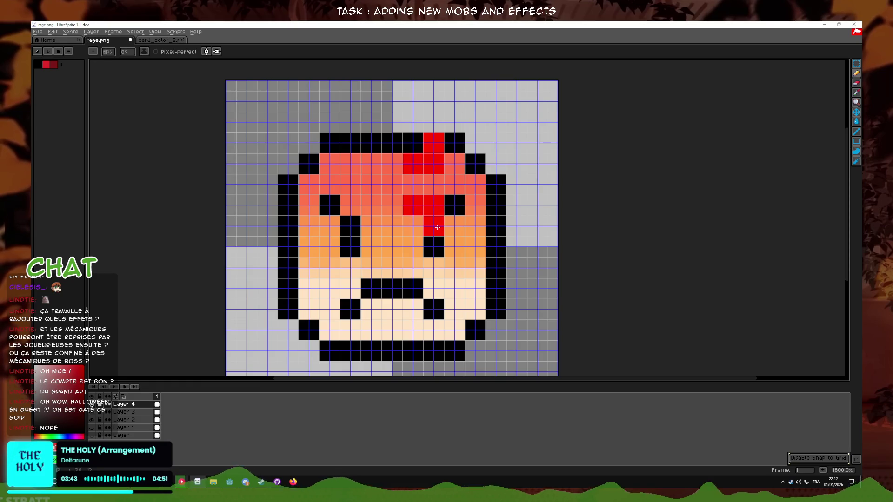
pyautogui.hotkey('ctrl', 'z')
pyautogui.hotkey('ctrl', 'z')
pyautogui.hotkey('ctrl', 'z')
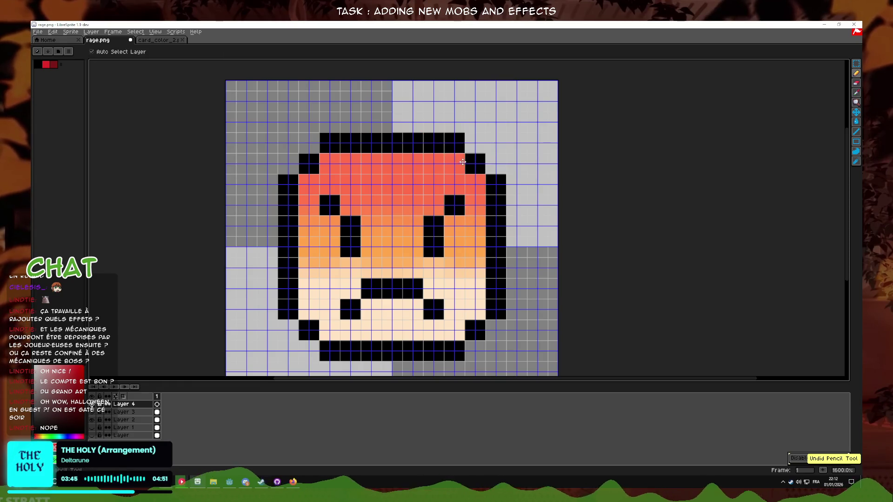
pyautogui.scroll(-5, 493, 158)
pyautogui.scroll(6, 500, 148)
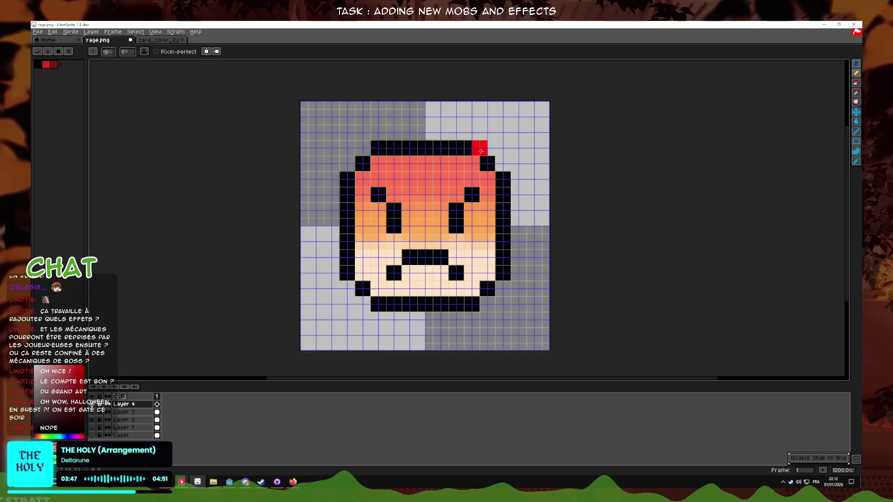
# - Pick the peach skin colour, hide the pixel grid and undo a stray tan outline fill
pyautogui.press('alt')
pyautogui.click(474, 271)
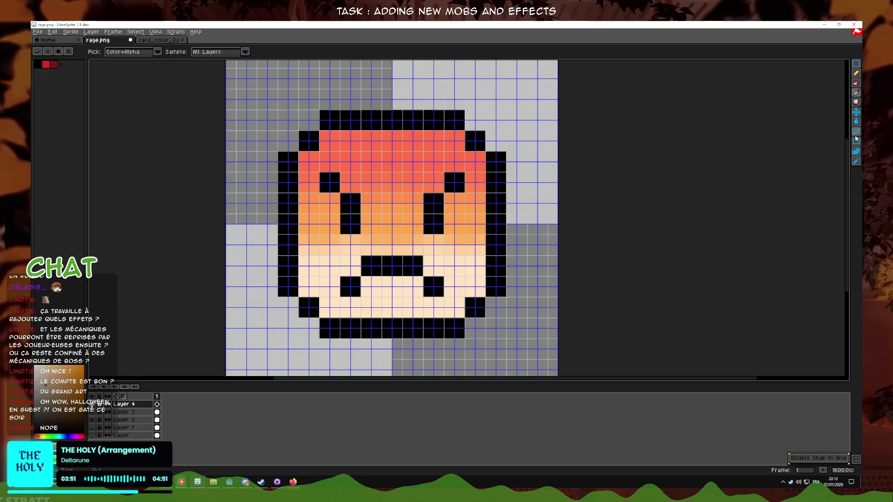
pyautogui.click(856, 139)
pyautogui.hotkey('ctrl', "'")
pyautogui.click(487, 295)
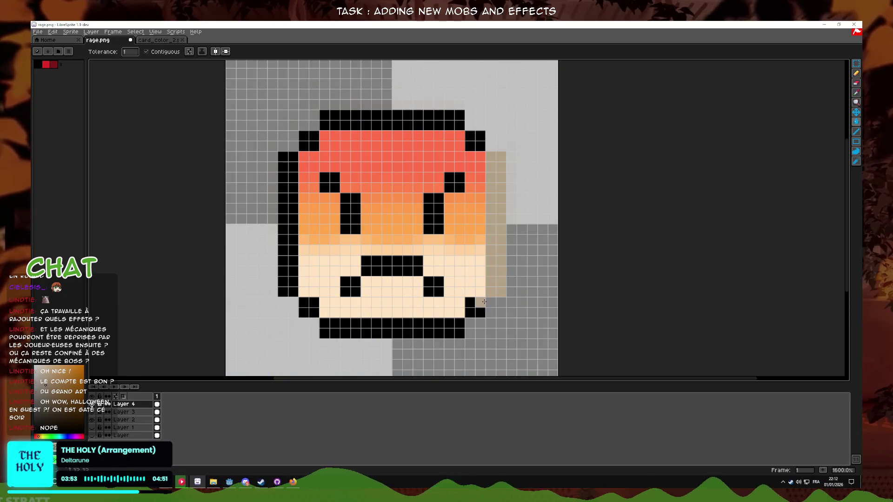
pyautogui.click(437, 323)
pyautogui.press('v')
pyautogui.hotkey('ctrl', 'z')
pyautogui.hotkey('ctrl', 'z')
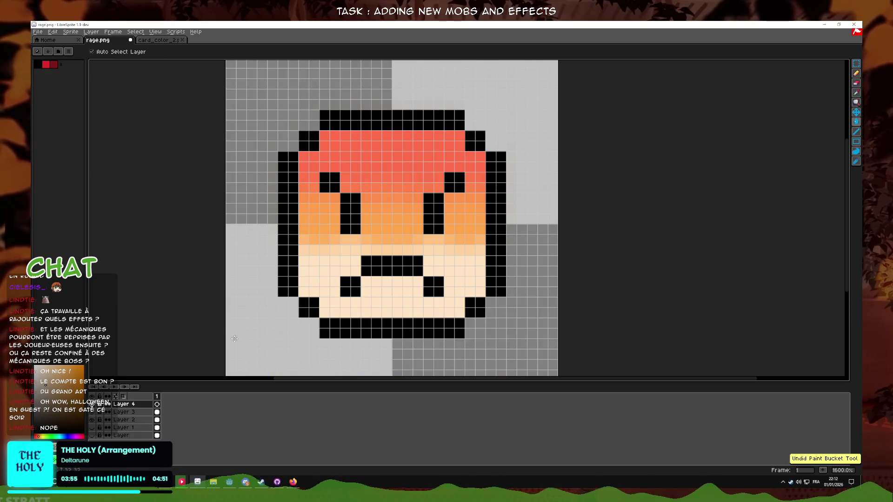
pyautogui.press('g')
# - Bucket-fill all the outline segments dark grey
pyautogui.click(342, 325)
pyautogui.click(309, 307)
pyautogui.click(288, 223)
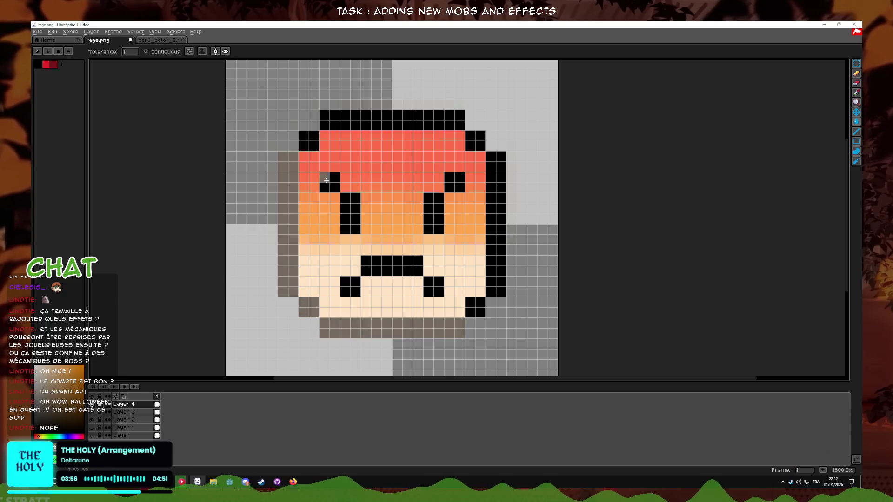
pyautogui.click(326, 121)
pyautogui.click(310, 141)
pyautogui.click(474, 141)
pyautogui.click(496, 223)
pyautogui.click(477, 307)
pyautogui.scroll(-1, 483, 301)
pyautogui.scroll(1, 483, 301)
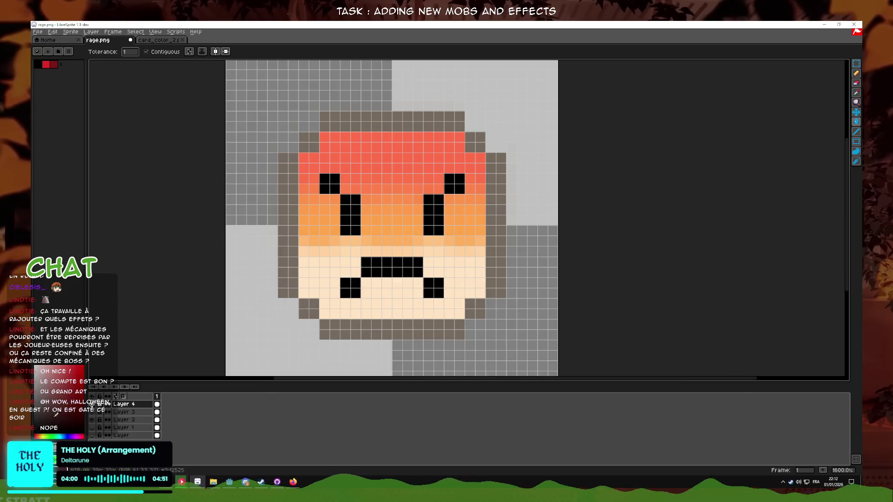
# - Recolour the outline blocks and right outline column dark red
pyautogui.click(325, 305)
pyautogui.click(309, 314)
pyautogui.click(326, 330)
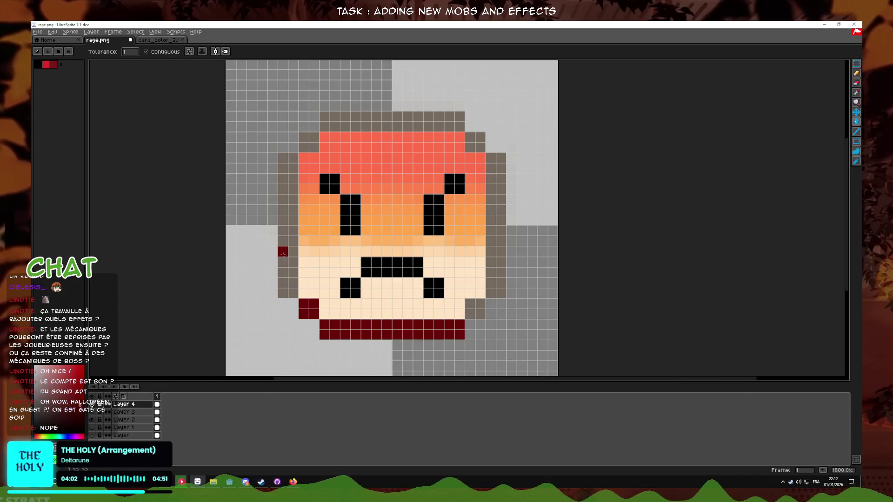
pyautogui.click(284, 252)
pyautogui.click(309, 142)
pyautogui.click(375, 122)
pyautogui.click(475, 141)
pyautogui.click(494, 167)
pyautogui.scroll(-2, 483, 160)
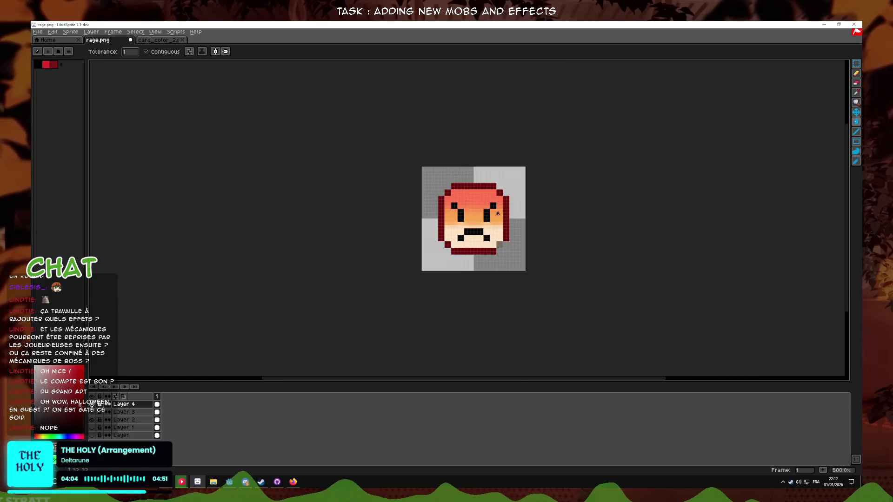
pyautogui.scroll(3, 372, 214)
# - Recolour the mouth, eyes, eyebrows and remaining black pixels dark red
pyautogui.click(462, 303)
pyautogui.click(487, 232)
pyautogui.click(518, 172)
pyautogui.click(370, 212)
pyautogui.click(354, 219)
pyautogui.click(330, 173)
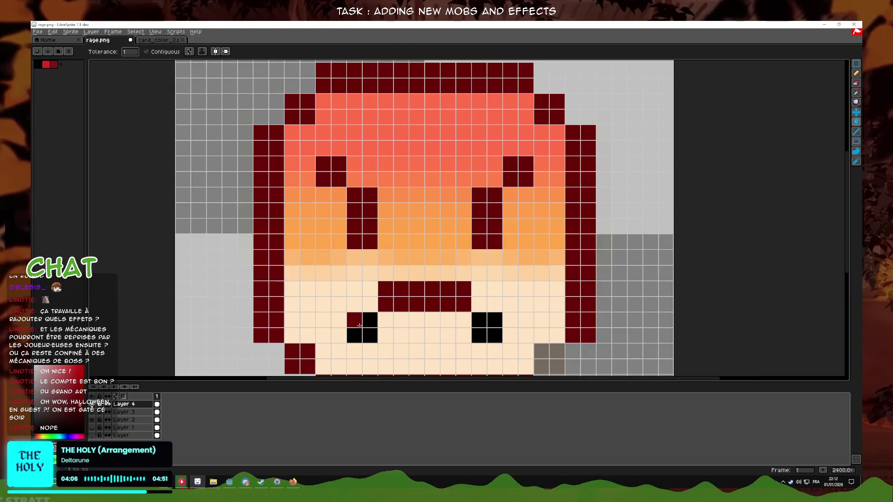
pyautogui.click(362, 328)
pyautogui.click(487, 327)
pyautogui.click(549, 358)
pyautogui.scroll(-4, 586, 330)
pyautogui.scroll(4, 508, 269)
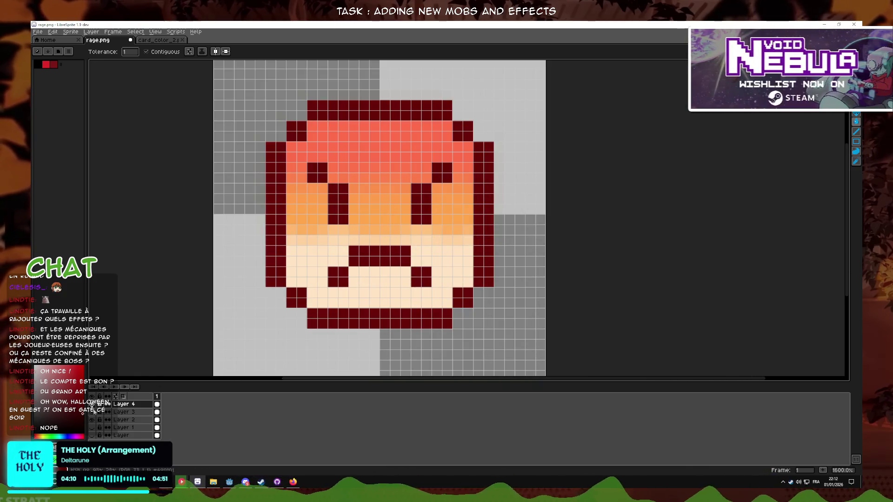
# - Darken the top-right outline corner and right column, and fill both eyes red
pyautogui.click(470, 139)
pyautogui.click(484, 214)
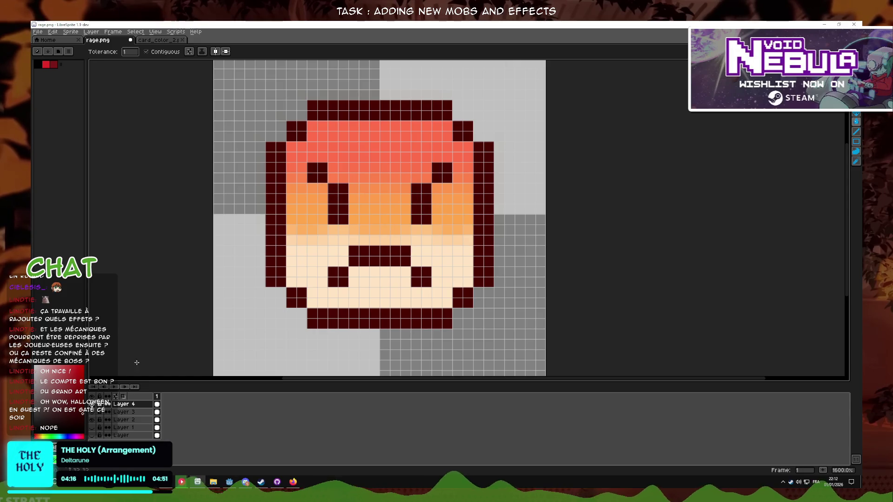
pyautogui.click(336, 209)
pyautogui.click(427, 209)
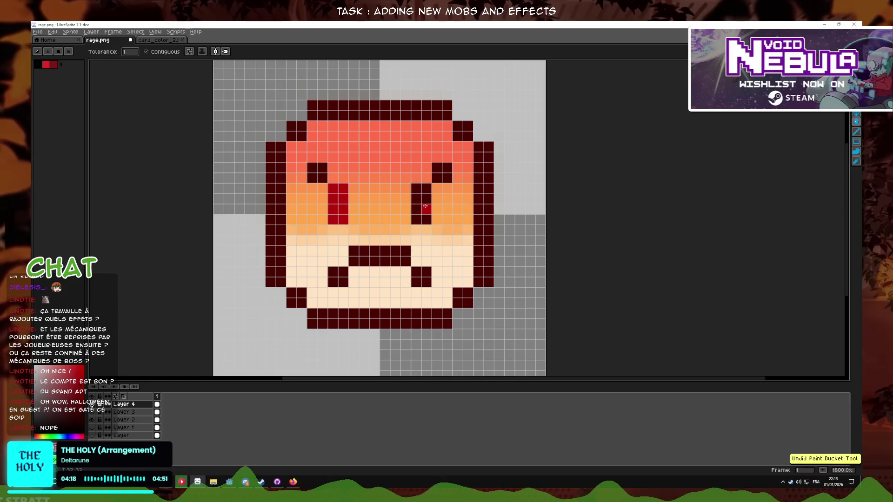
# - Fill the mouth with red
pyautogui.scroll(-2, 438, 219)
pyautogui.scroll(1, 437, 219)
pyautogui.scroll(2, 438, 219)
pyautogui.click(401, 257)
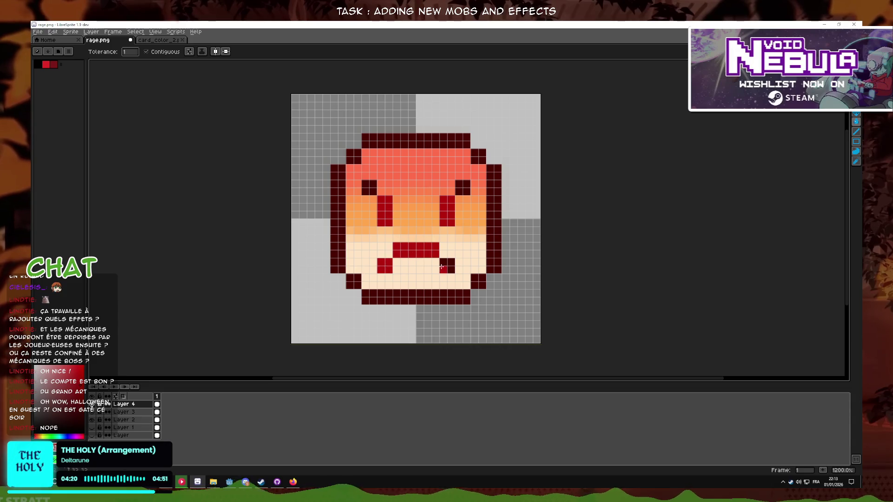
pyautogui.scroll(-5, 402, 195)
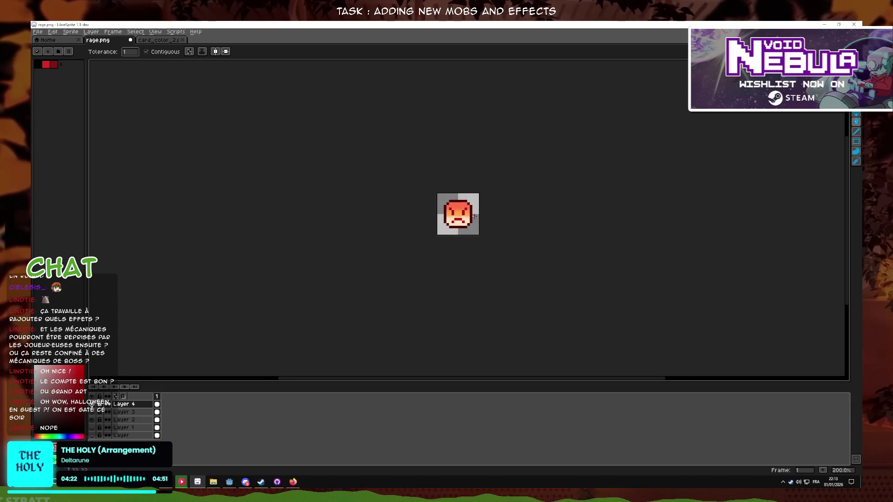
pyautogui.scroll(4, 453, 223)
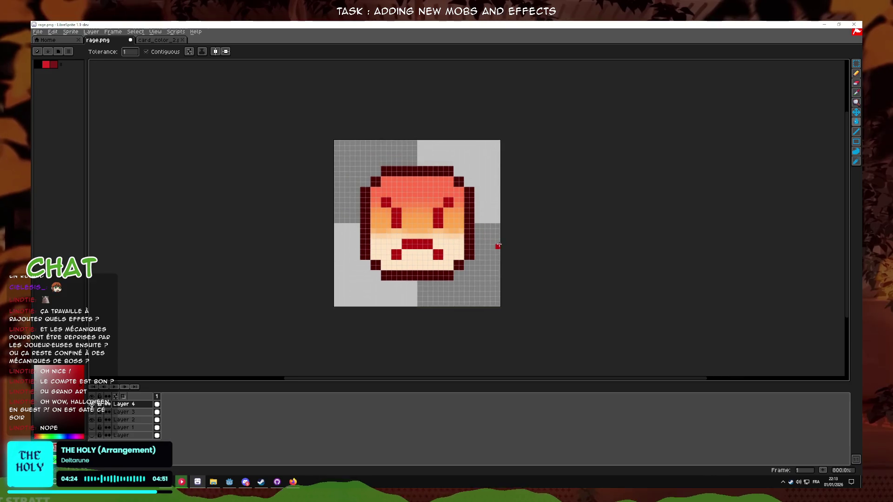
pyautogui.scroll(2, 453, 243)
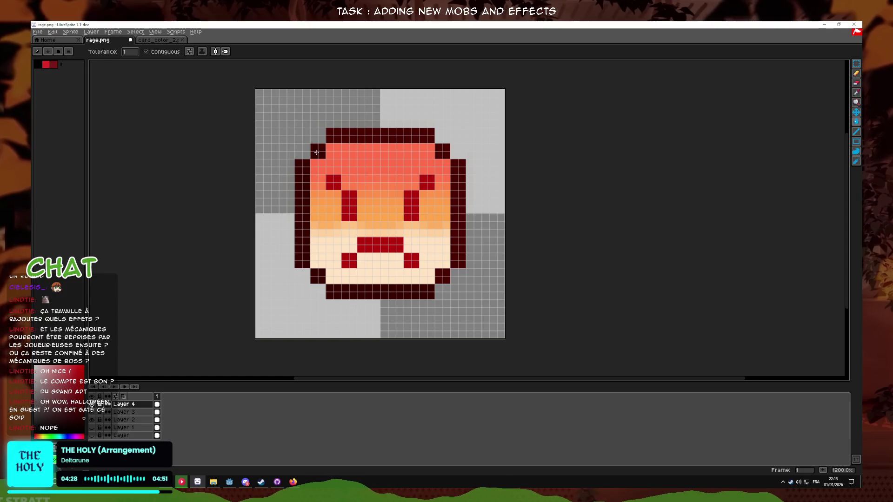
pyautogui.scroll(-4, 504, 265)
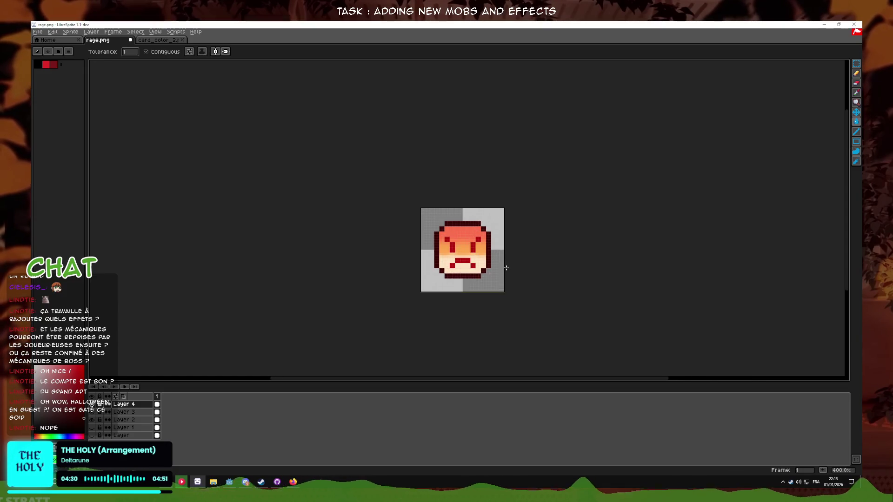
pyautogui.scroll(3, 506, 267)
pyautogui.scroll(1, 506, 267)
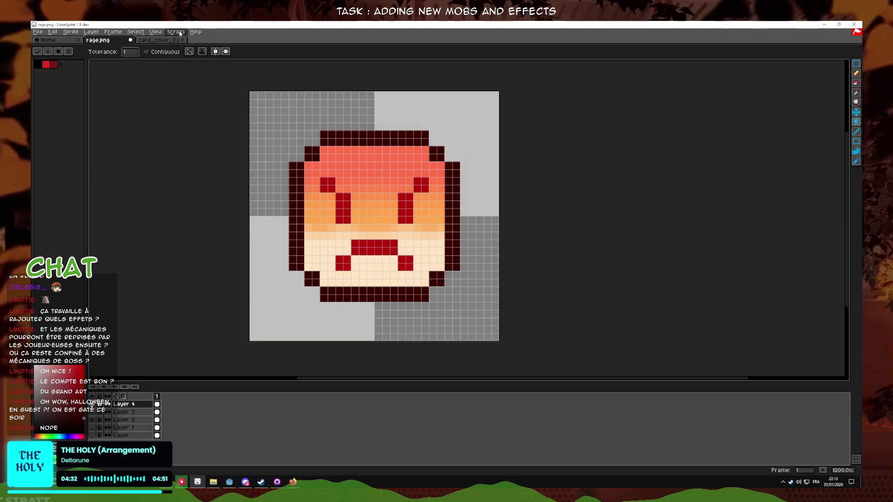
# - Save a copy named berserk, check it in the icons folder, and bring Godot forward
pyautogui.click(37, 32)
pyautogui.click(56, 80)
pyautogui.write('berserk')
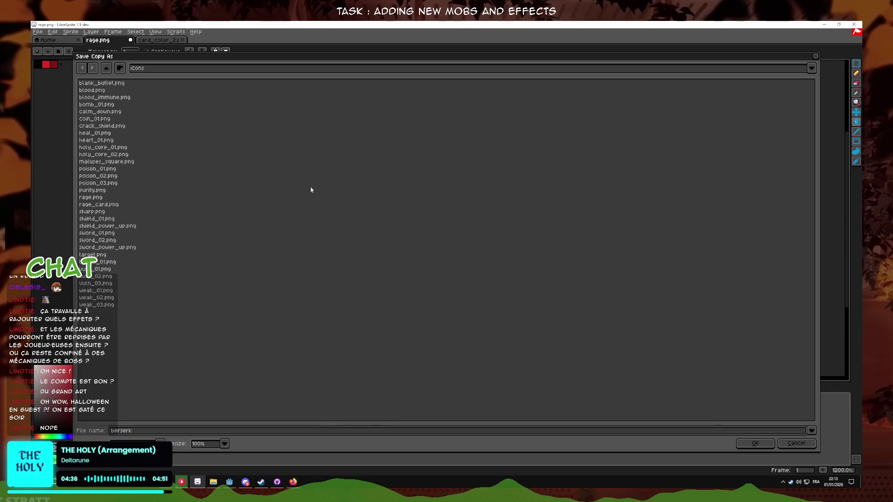
pyautogui.press('Return')
pyautogui.press('Return')
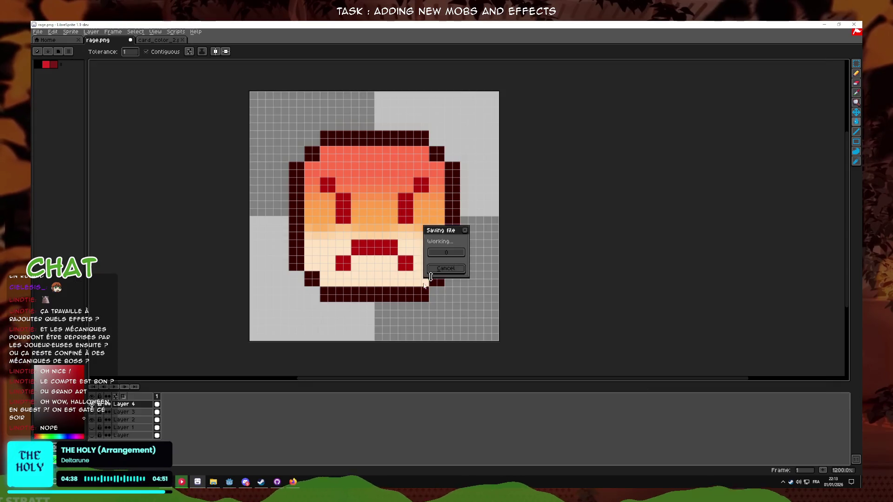
pyautogui.click(210, 483)
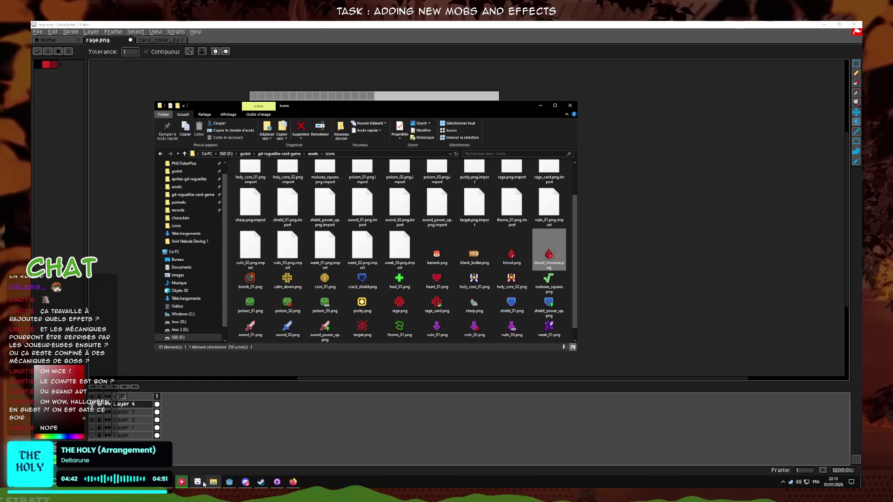
pyautogui.click(229, 481)
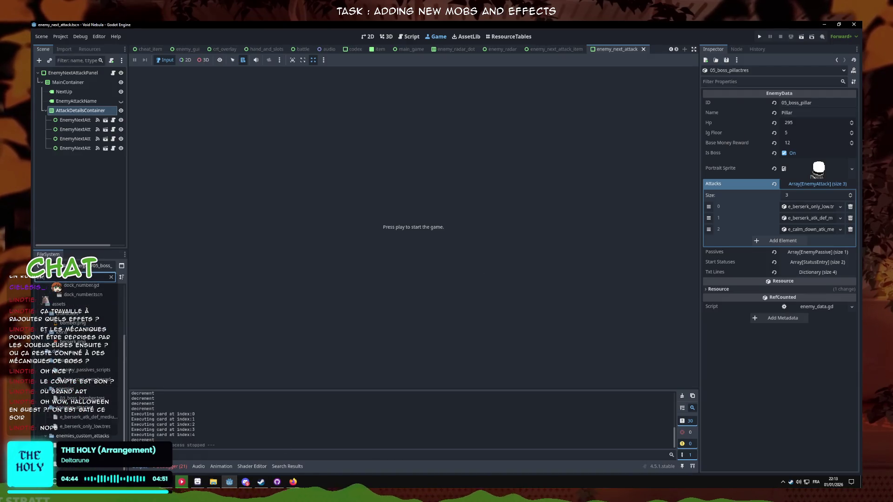
# - Load berserk.png as the icon in ecus_berserk.tres, then return to LibreSprite
pyautogui.click(79, 383)
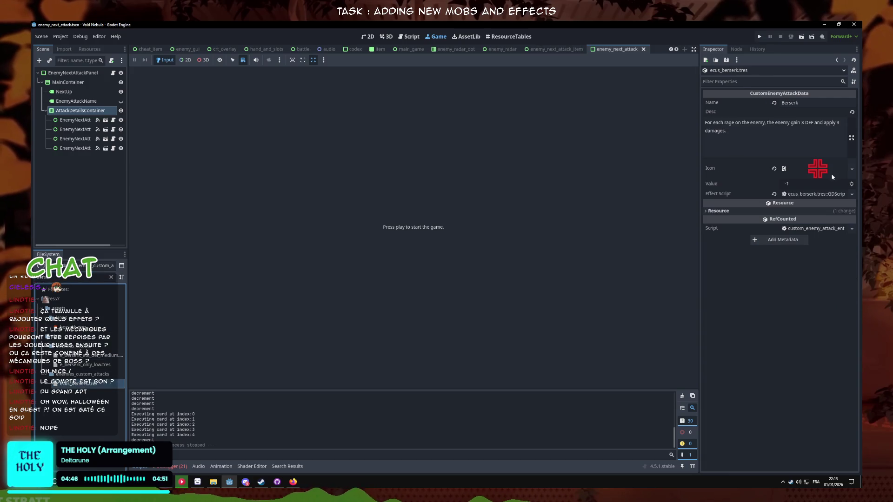
pyautogui.click(851, 168)
pyautogui.click(790, 370)
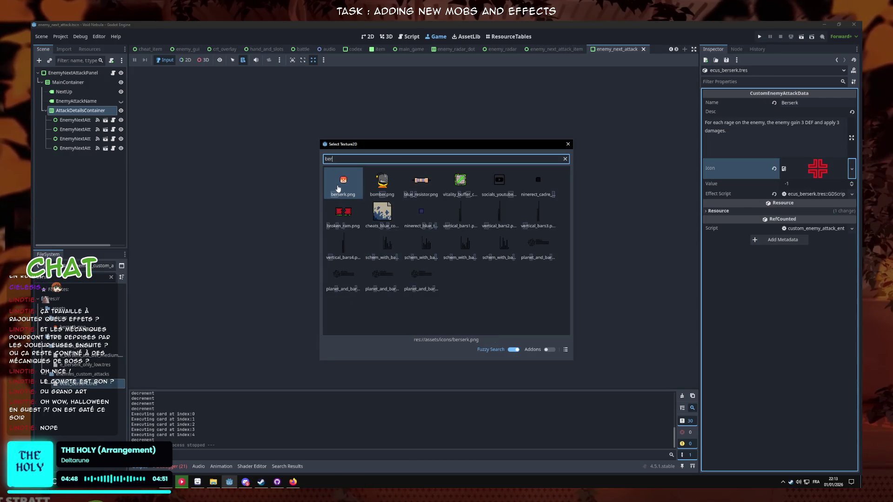
pyautogui.doubleClick(343, 180)
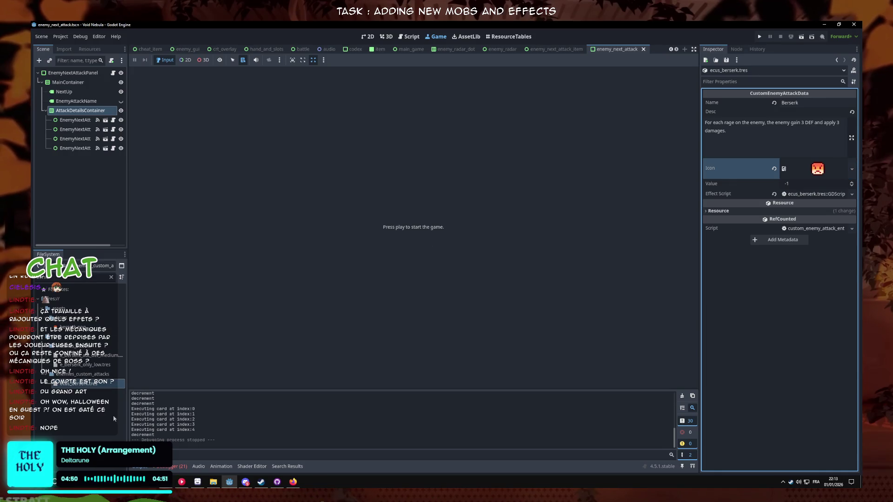
pyautogui.click(197, 482)
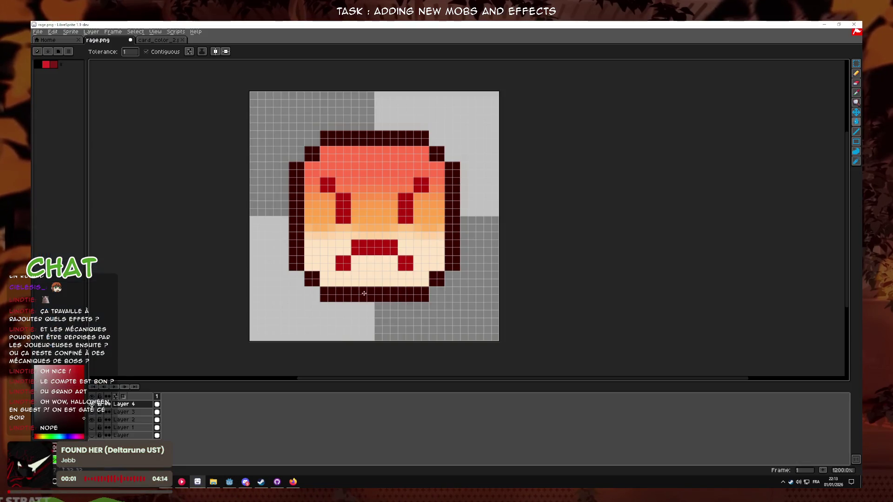
# - Hide the face layers, keep the arrow layer visible, add empty Layer 5, and go to Godot
pyautogui.moveTo(91, 404); pyautogui.dragTo(93, 436)
pyautogui.click(93, 435)
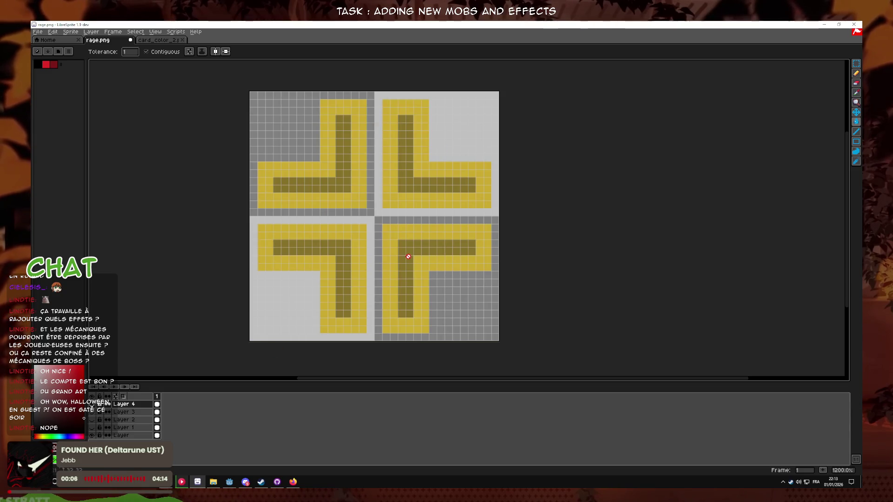
pyautogui.rightClick(124, 431)
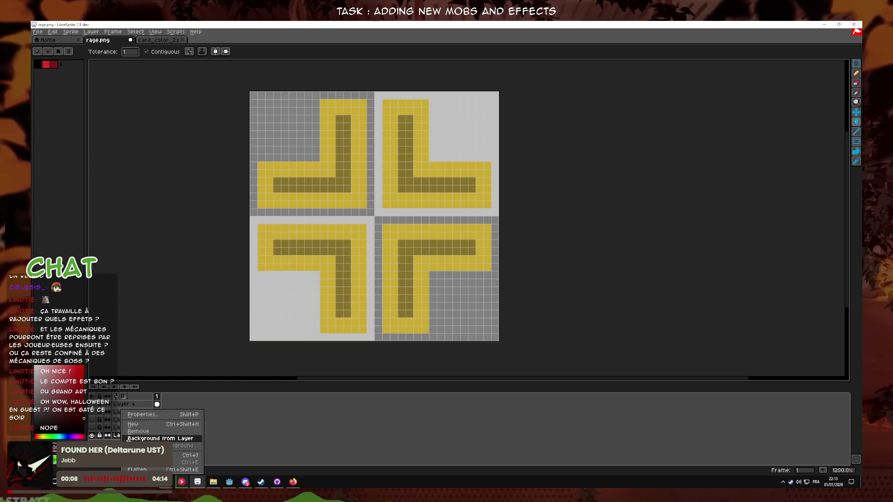
pyautogui.click(149, 453)
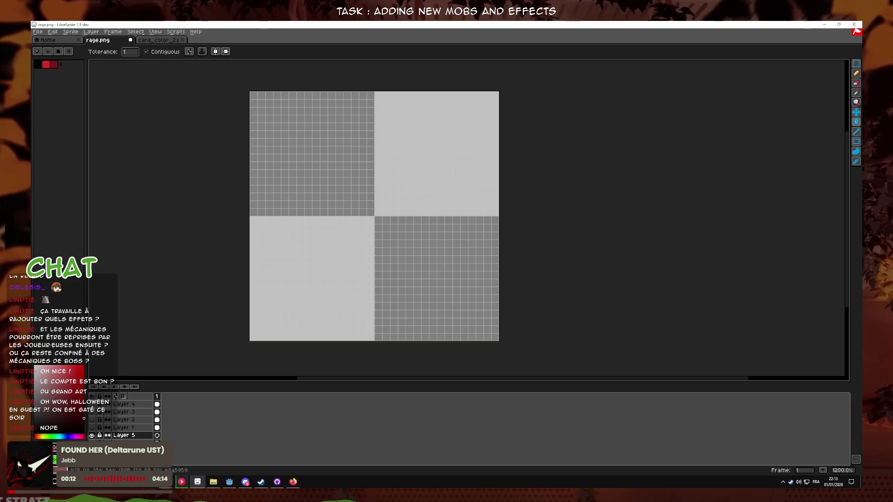
pyautogui.hotkey('alt', 'Tab')
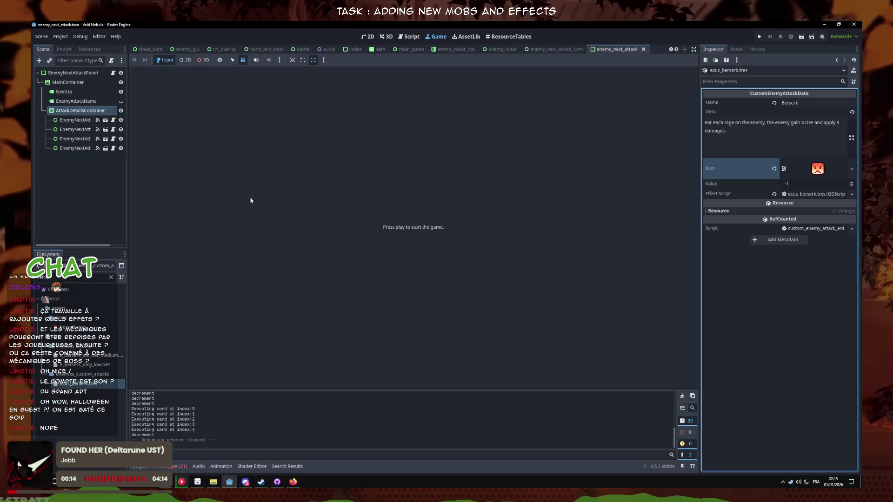
# - Refocus the Godot editor, then bring LibreSprite back with the blank layer
pyautogui.click(211, 482)
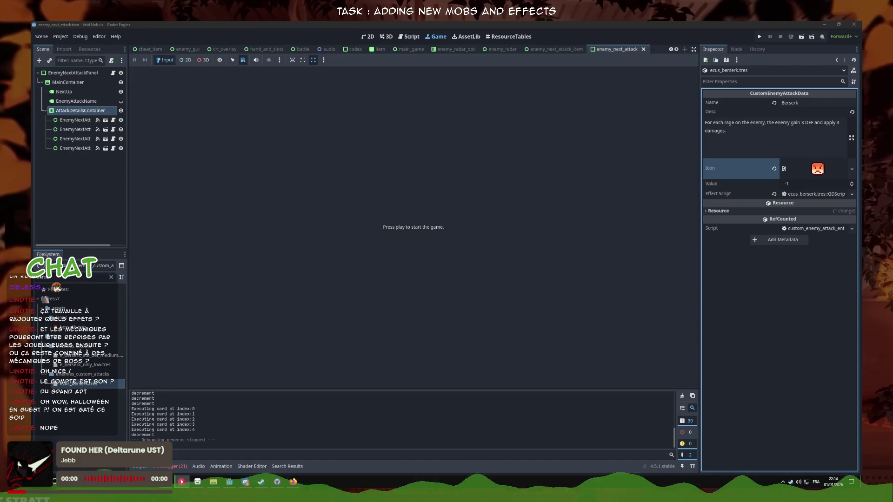
pyautogui.click(125, 209)
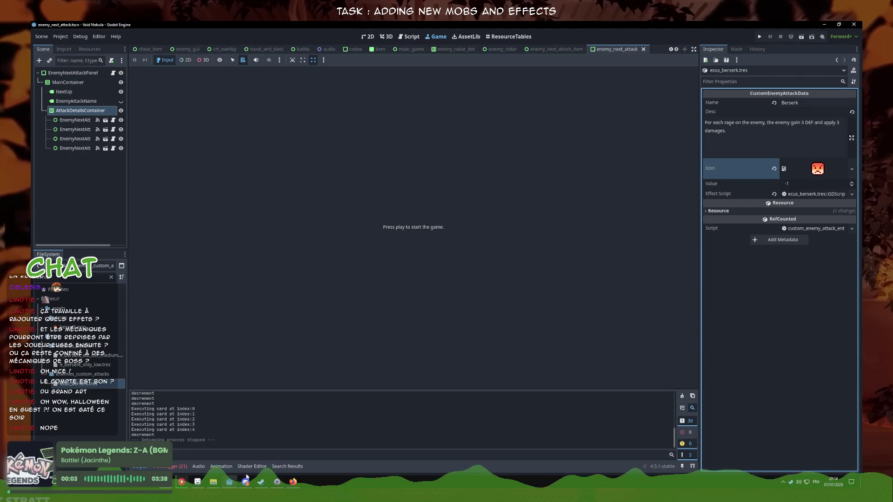
pyautogui.click(199, 487)
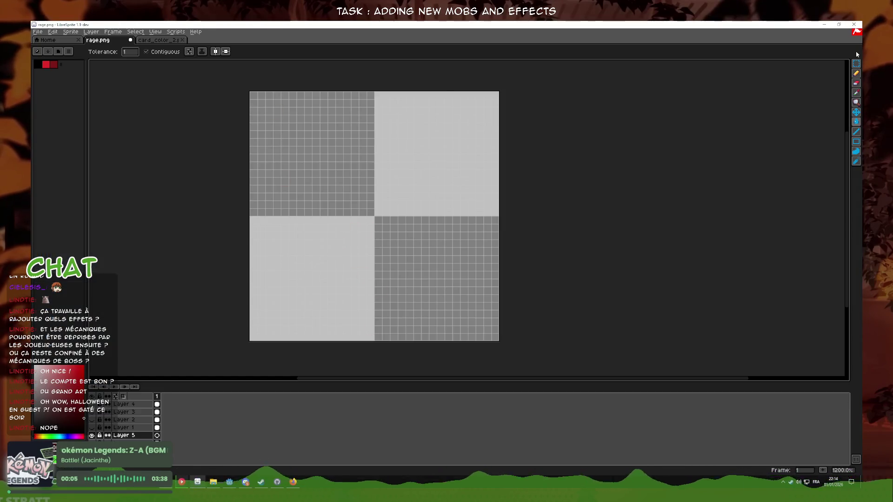
# - Select the Pencil, show the pixel grid, test dark-red vertical strokes, and reveal the yellow arrow layer
pyautogui.click(851, 73)
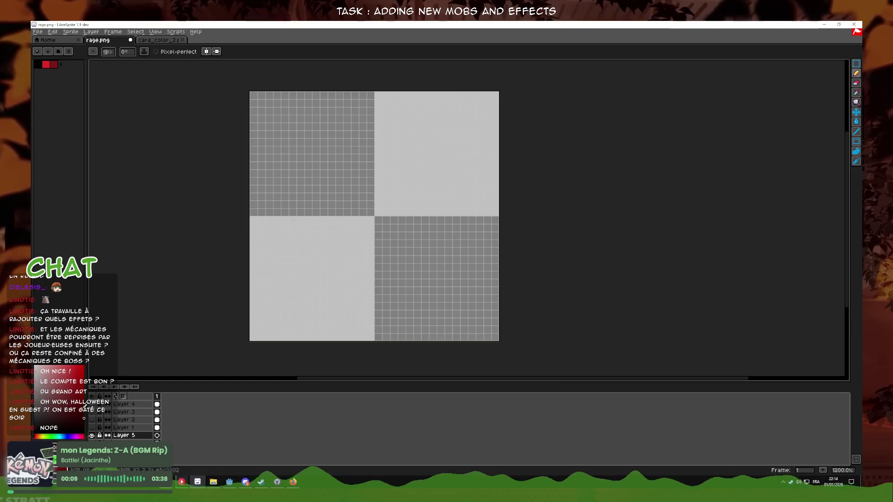
pyautogui.hotkey('shift', 's')
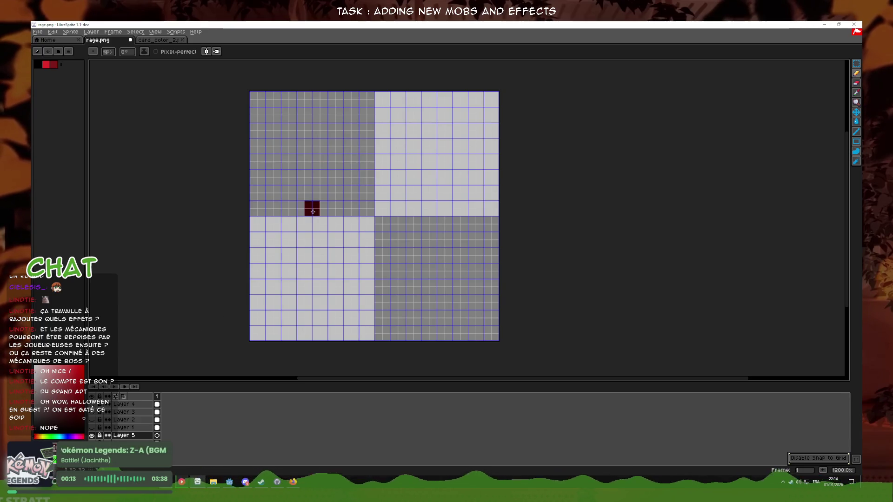
pyautogui.moveTo(318, 139); pyautogui.dragTo(317, 205)
pyautogui.hotkey('ctrl', 'z')
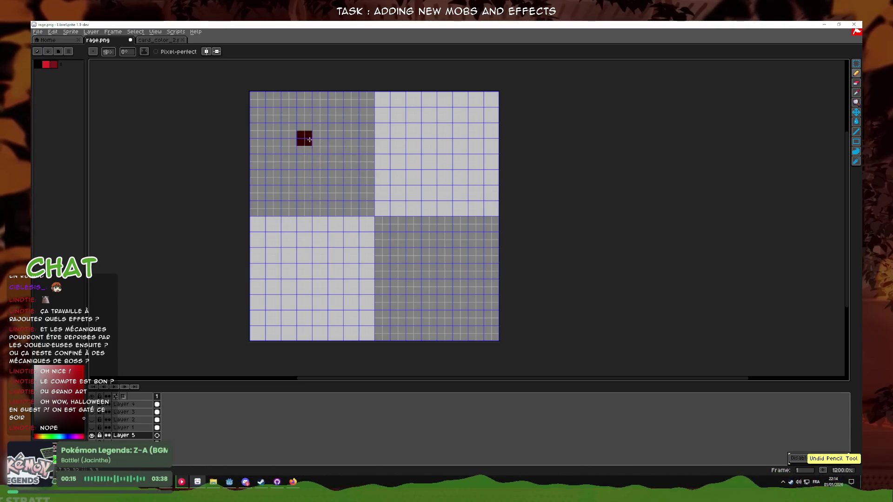
pyautogui.moveTo(309, 140); pyautogui.dragTo(311, 206)
pyautogui.hotkey('ctrl', 'z')
pyautogui.click(92, 404)
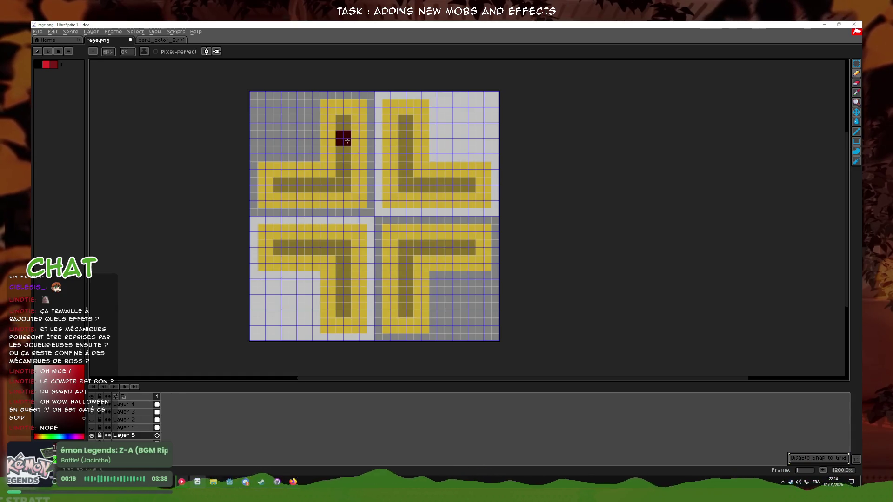
# - Trace trial dark-red lines inside the upper-left yellow arrow, then undo them
pyautogui.moveTo(348, 140); pyautogui.dragTo(347, 190)
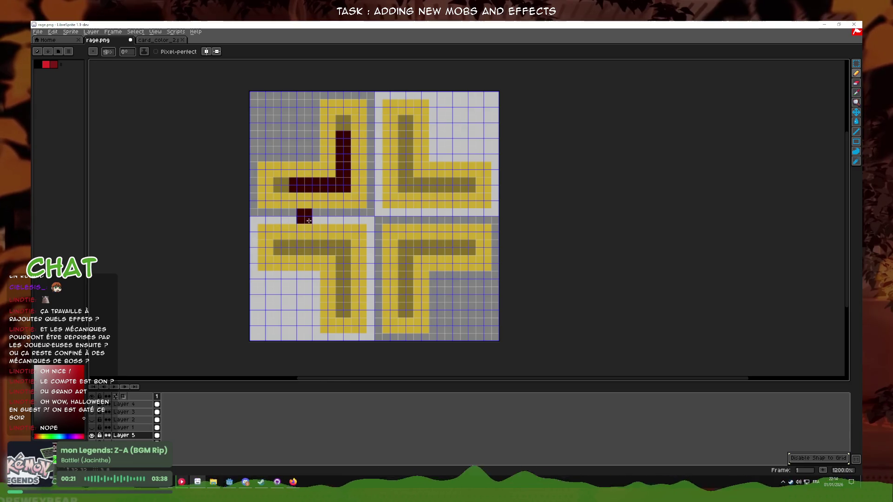
pyautogui.hotkey('ctrl', 'z')
pyautogui.moveTo(302, 207); pyautogui.dragTo(337, 206)
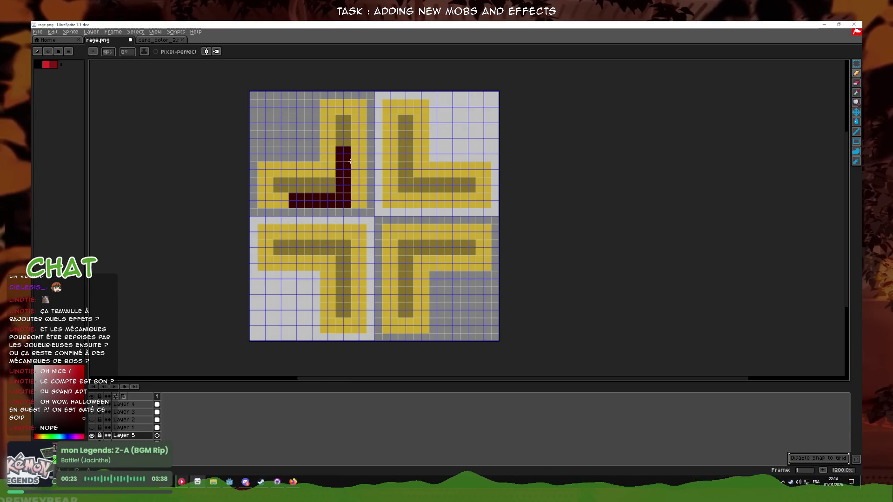
pyautogui.click(344, 138)
pyautogui.click(284, 209)
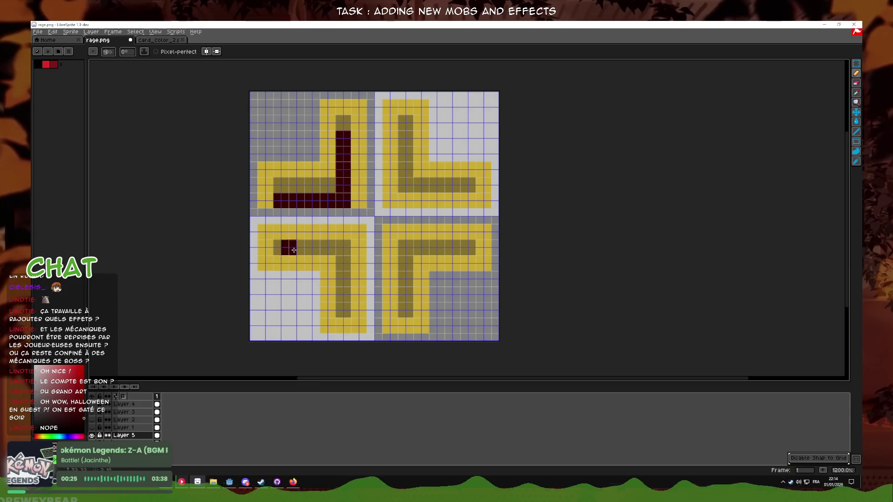
pyautogui.hotkey('ctrl', 'z')
pyautogui.moveTo(284, 232)
pyautogui.mouseDown()
pyautogui.moveTo(324, 236)
pyautogui.moveTo(345, 282)
pyautogui.mouseUp()
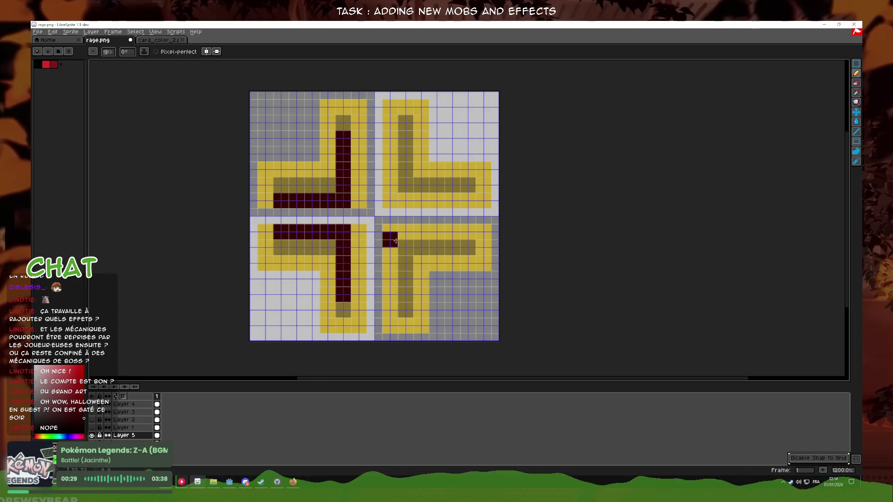
pyautogui.hotkey('ctrl', 'z')
pyautogui.hotkey('ctrl', 'z')
pyautogui.hotkey('ctrl', 'z')
pyautogui.hotkey('ctrl', 'y')
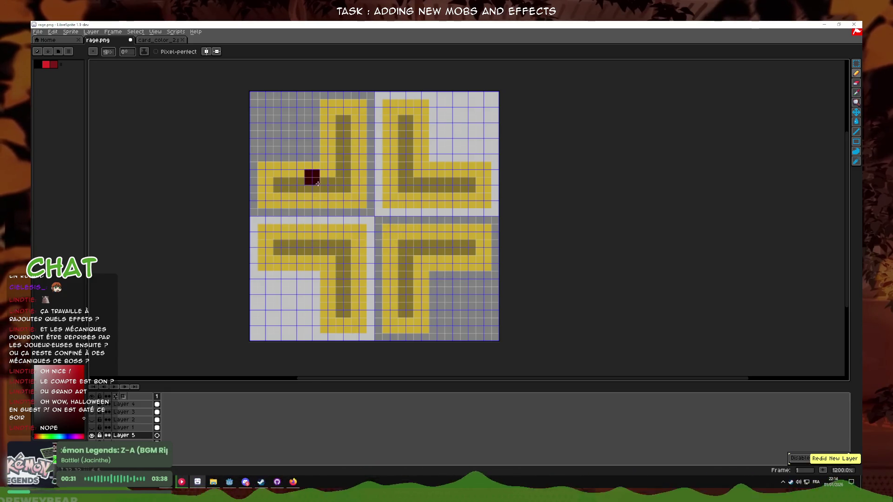
# - With vertical symmetry on, draw mirrored dark-red columns and horizontal bars inside the arrows
pyautogui.click(206, 51)
pyautogui.moveTo(360, 199)
pyautogui.mouseDown()
pyautogui.moveTo(346, 135)
pyautogui.moveTo(344, 142)
pyautogui.mouseUp()
pyautogui.hotkey('ctrl', 'z')
pyautogui.hotkey('ctrl', 'z')
pyautogui.moveTo(359, 205); pyautogui.dragTo(359, 135)
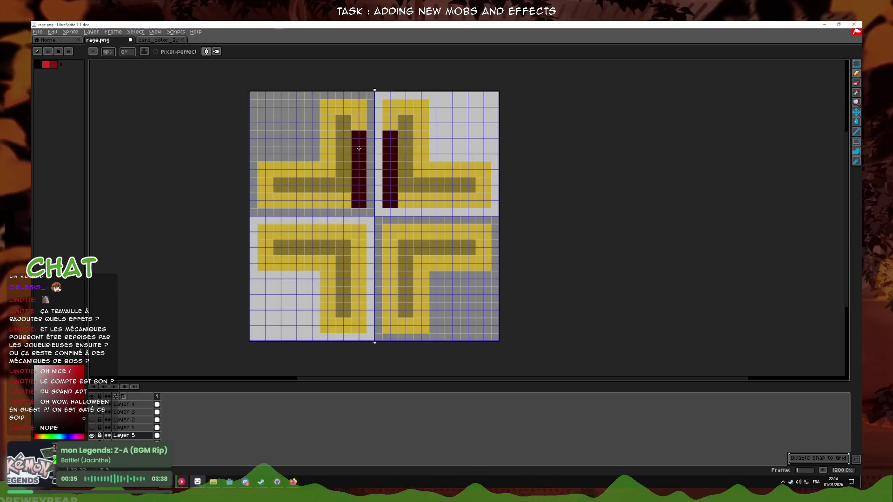
pyautogui.moveTo(362, 207); pyautogui.dragTo(310, 203)
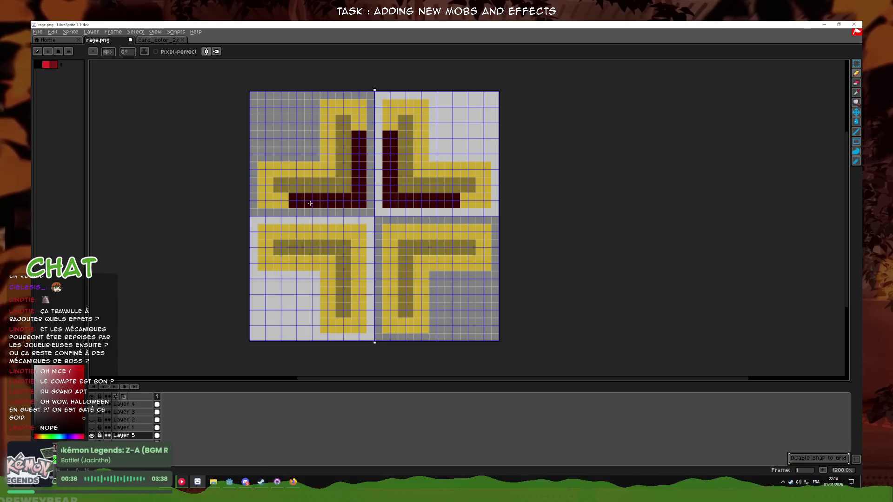
pyautogui.moveTo(302, 244)
pyautogui.mouseDown()
pyautogui.moveTo(344, 240)
pyautogui.moveTo(359, 279)
pyautogui.moveTo(362, 249)
pyautogui.moveTo(282, 233)
pyautogui.moveTo(334, 231)
pyautogui.moveTo(359, 272)
pyautogui.moveTo(358, 299)
pyautogui.mouseUp()
pyautogui.hotkey('ctrl', 'z')
pyautogui.hotkey('ctrl', 'z')
pyautogui.scroll(-2, 414, 248)
pyautogui.scroll(-1, 414, 247)
pyautogui.scroll(3, 417, 244)
pyautogui.hotkey('ctrl', 'z')
pyautogui.moveTo(343, 289)
pyautogui.mouseDown()
pyautogui.moveTo(366, 290)
pyautogui.moveTo(384, 310)
pyautogui.moveTo(372, 258)
pyautogui.mouseUp()
pyautogui.hotkey('ctrl', 'z')
pyautogui.hotkey('ctrl', 'z')
pyautogui.hotkey('ctrl', 'z')
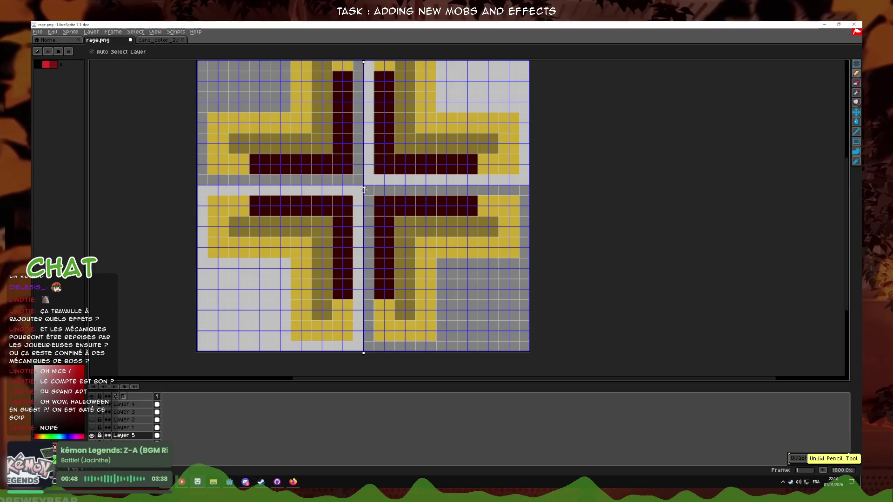
# - Redo the cross strokes and step through history until the middle bars are dark red
pyautogui.hotkey('ctrl', 'y')
pyautogui.hotkey('ctrl', 'y')
pyautogui.hotkey('ctrl', 'y')
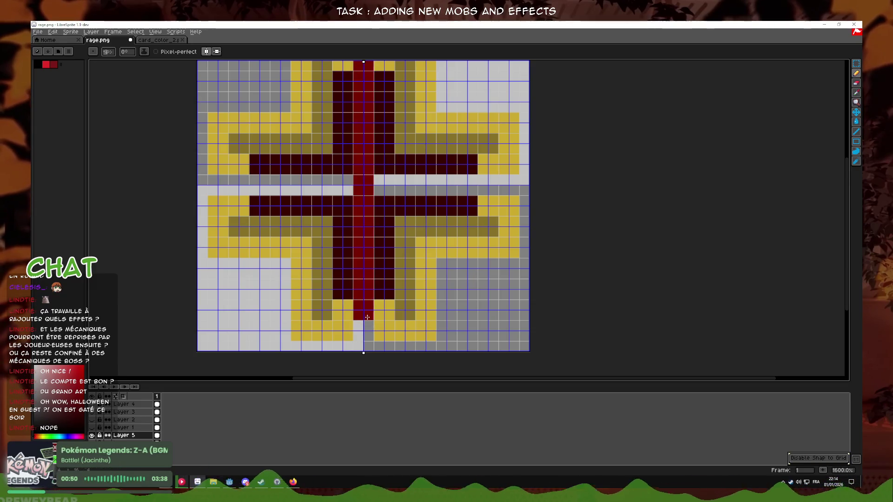
pyautogui.hotkey('ctrl', 'y')
pyautogui.hotkey('ctrl', 'y')
pyautogui.hotkey('ctrl', 'y')
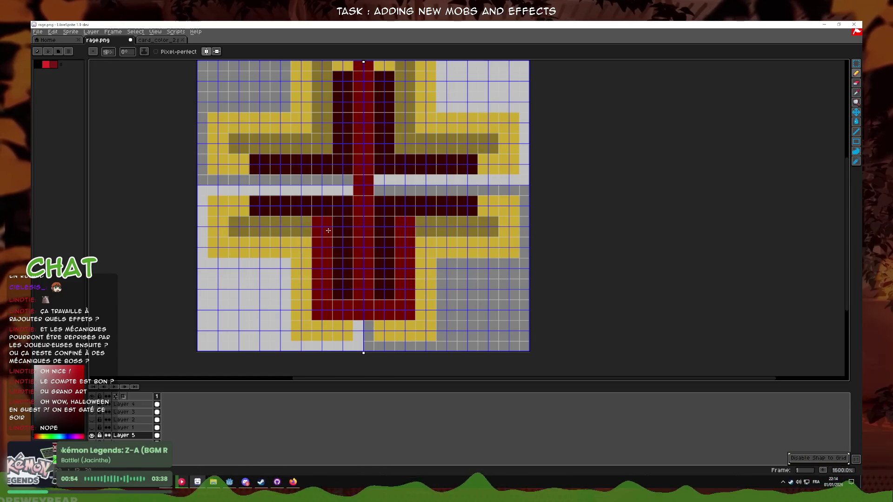
pyautogui.keyDown('shift'); pyautogui.click(238, 226); pyautogui.keyUp('shift')
pyautogui.keyDown('shift'); pyautogui.click(238, 143); pyautogui.keyUp('shift')
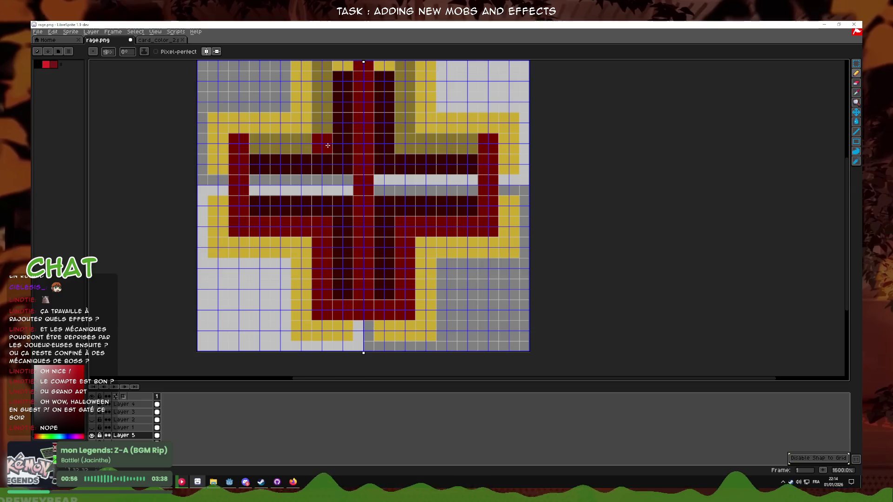
pyautogui.hotkey('ctrl', 'z')
pyautogui.scroll(2, 316, 200)
pyautogui.hotkey('ctrl', 'z')
pyautogui.hotkey('ctrl', 'z')
pyautogui.hotkey('ctrl', 'z')
pyautogui.hotkey('ctrl', 'z')
pyautogui.hotkey('ctrl', 'z')
pyautogui.scroll(-5, 487, 289)
pyautogui.scroll(3, 488, 289)
pyautogui.hotkey('ctrl', 'z')
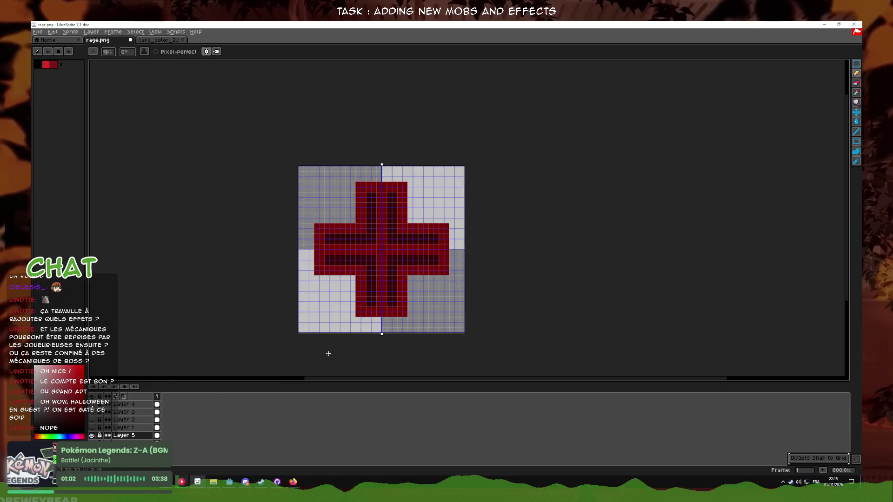
pyautogui.scroll(3, 400, 279)
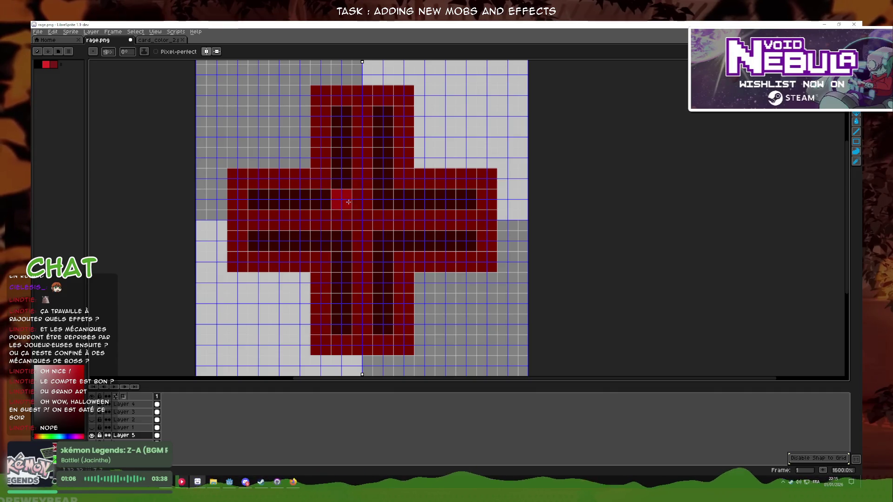
# - Hide the grid and bucket-fill the cross outline bright red and its dark squares red
pyautogui.press("ctrl+'")
pyautogui.click(856, 122)
pyautogui.click(386, 222)
pyautogui.scroll(-3, 393, 244)
pyautogui.scroll(3, 393, 246)
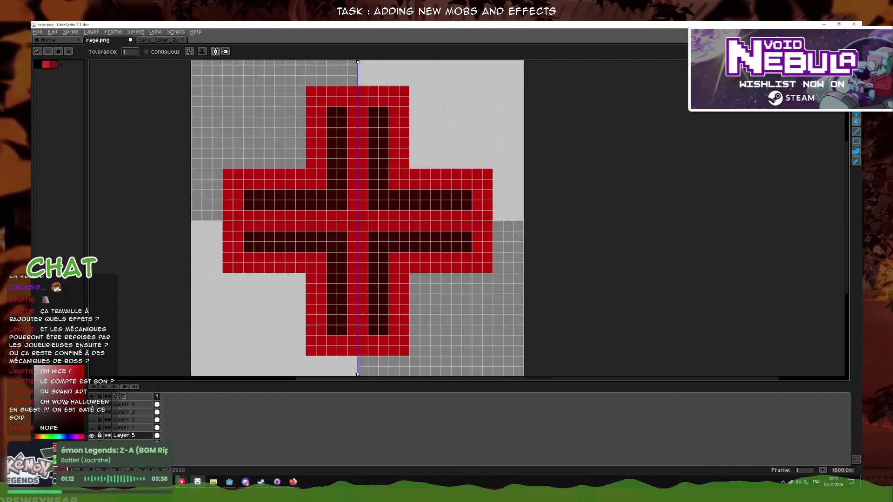
pyautogui.click(348, 207)
pyautogui.hotkey('ctrl', 'z')
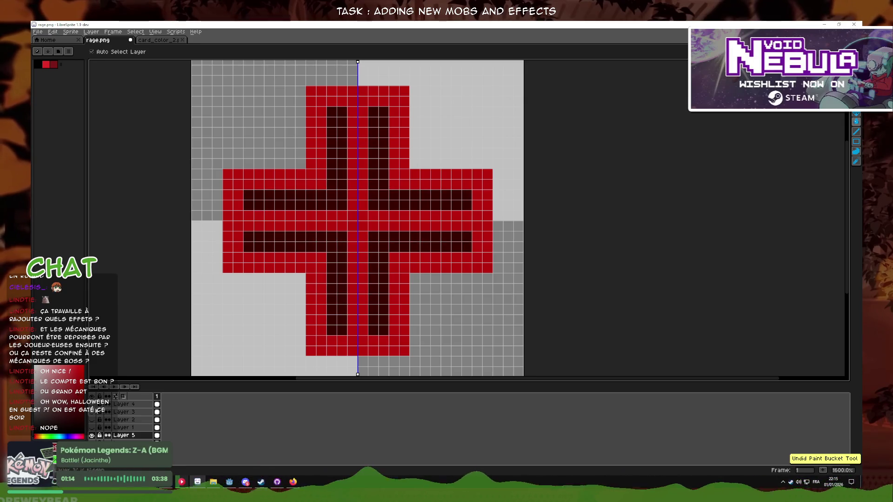
pyautogui.click(352, 194)
pyautogui.scroll(-5, 407, 231)
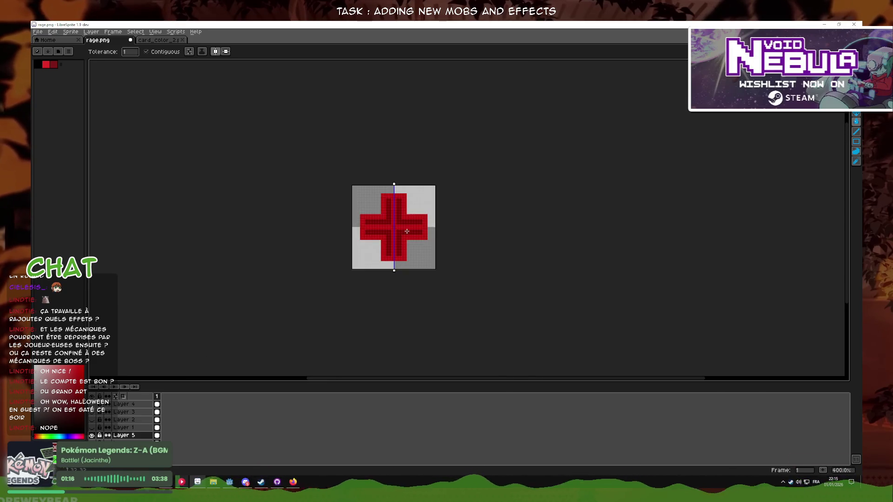
pyautogui.scroll(-1, 408, 231)
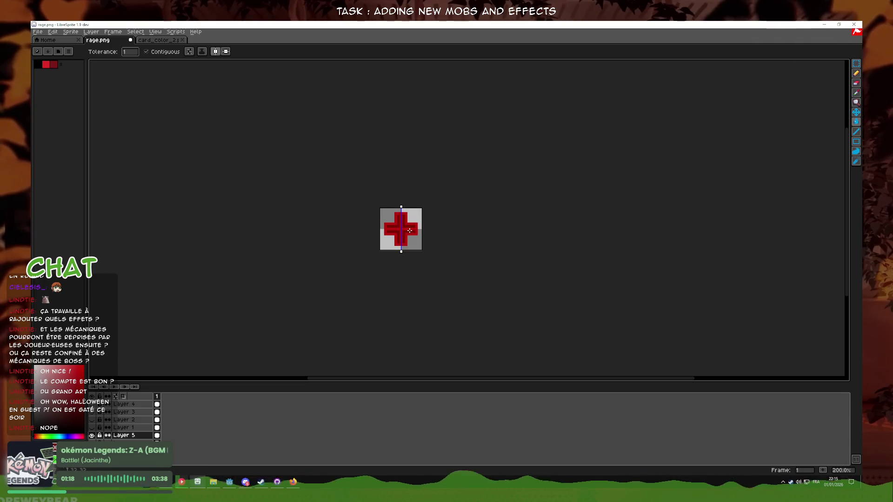
pyautogui.scroll(7, 409, 231)
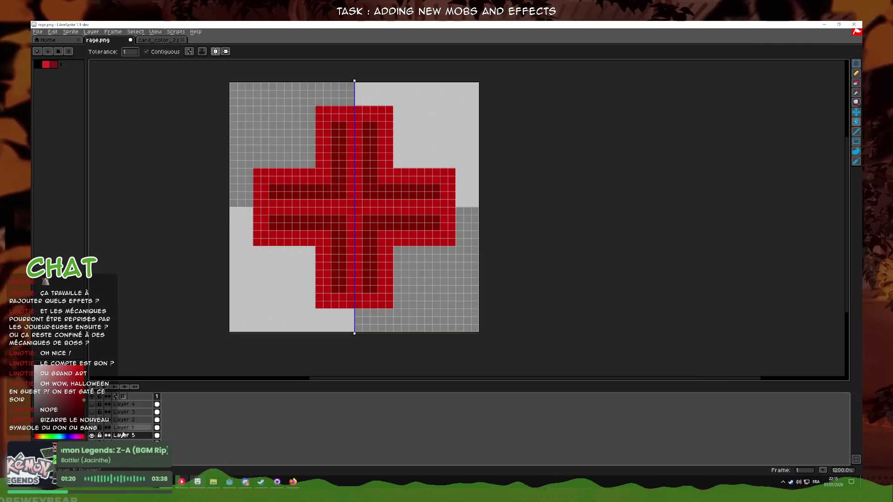
# - Show the yellow outline layer and toggle Layer 5's red cross off, then pick the Eraser
pyautogui.click(91, 420)
pyautogui.click(92, 435)
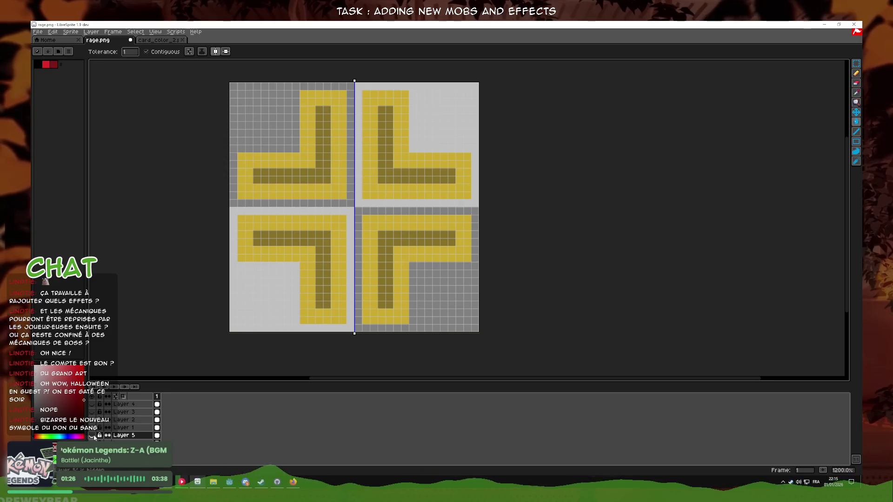
pyautogui.click(92, 435)
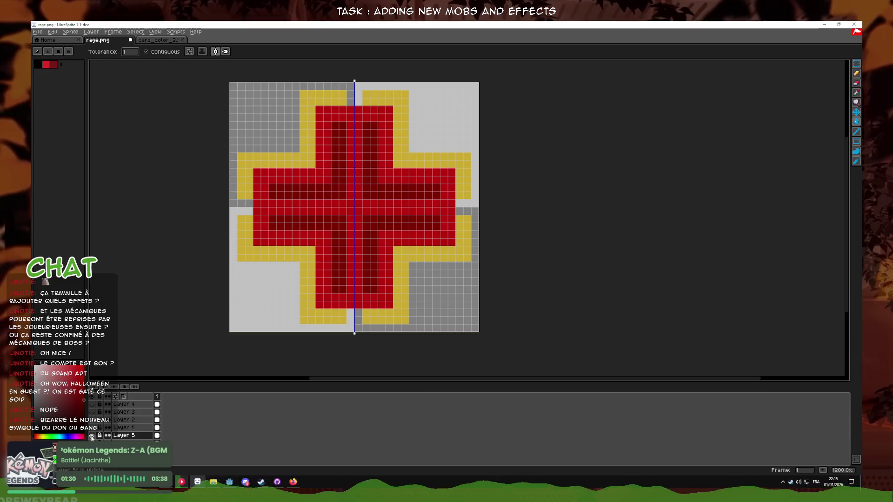
pyautogui.click(92, 435)
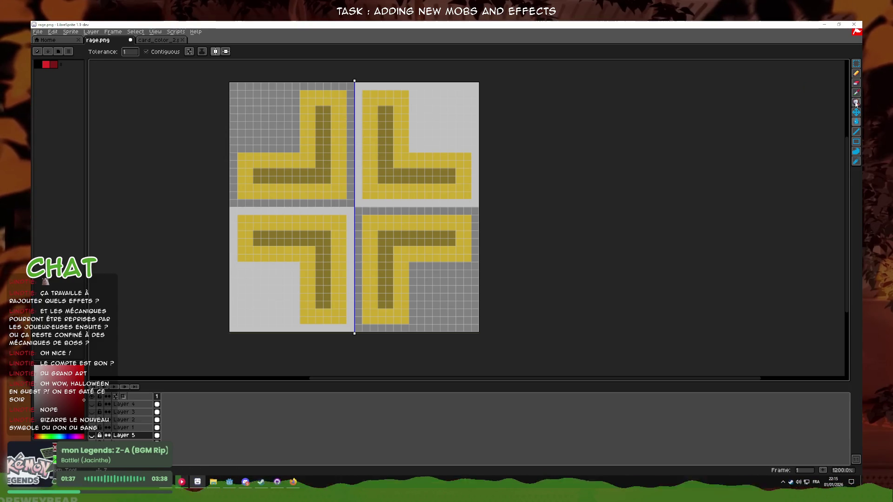
pyautogui.click(856, 83)
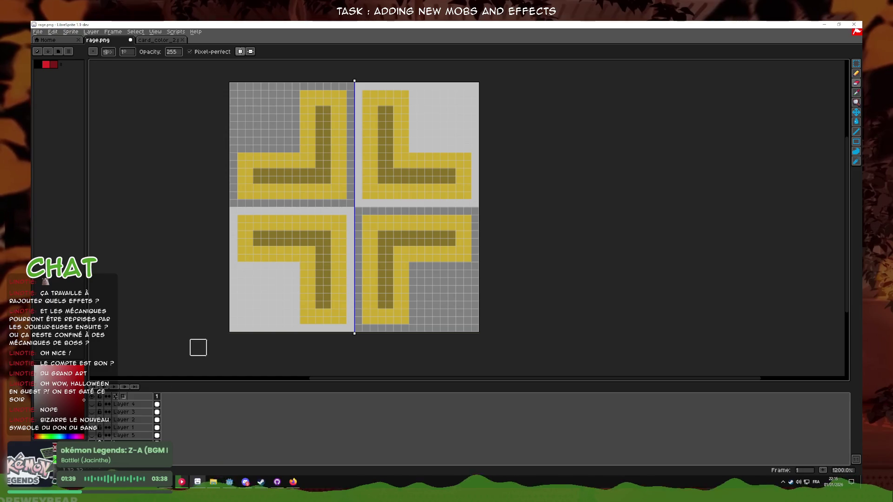
# - Show the grid and erase the yellow bars' tops, a left strip, and bottom rows
pyautogui.hotkey('shift', 's')
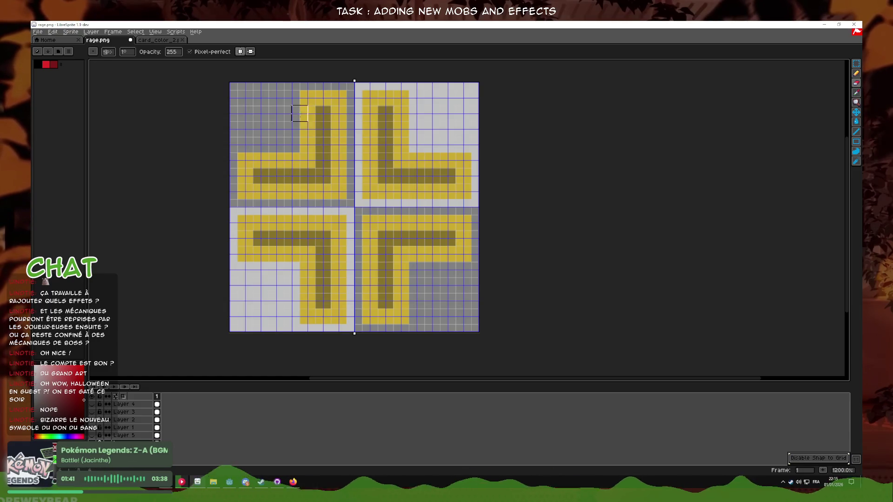
pyautogui.moveTo(291, 113); pyautogui.dragTo(339, 98)
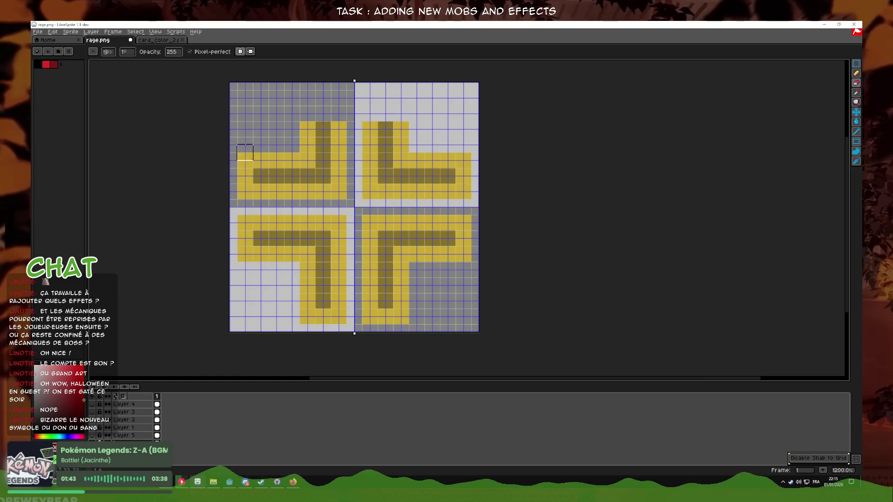
pyautogui.moveTo(255, 160)
pyautogui.mouseDown()
pyautogui.moveTo(260, 269)
pyautogui.moveTo(245, 269)
pyautogui.mouseUp()
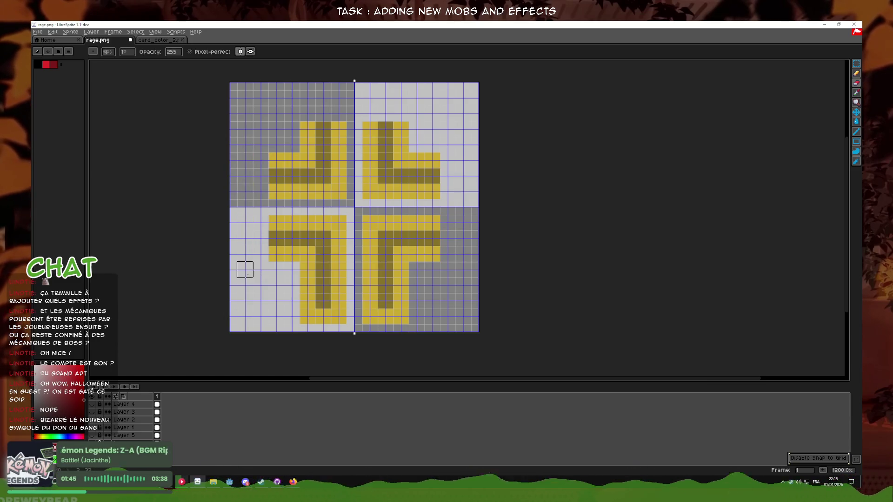
pyautogui.moveTo(292, 316); pyautogui.dragTo(484, 307)
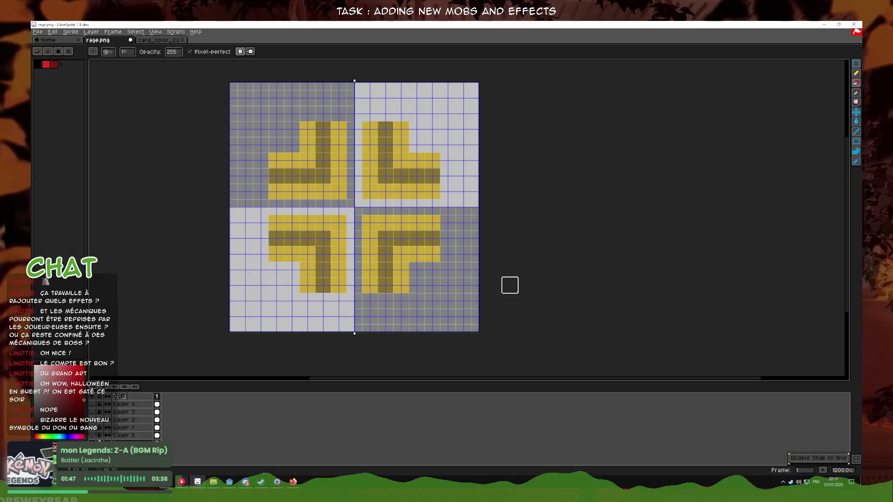
# - Pick the yellow colour and pencil in pixels extending the bars and outer columns
pyautogui.click(857, 93)
pyautogui.click(407, 197)
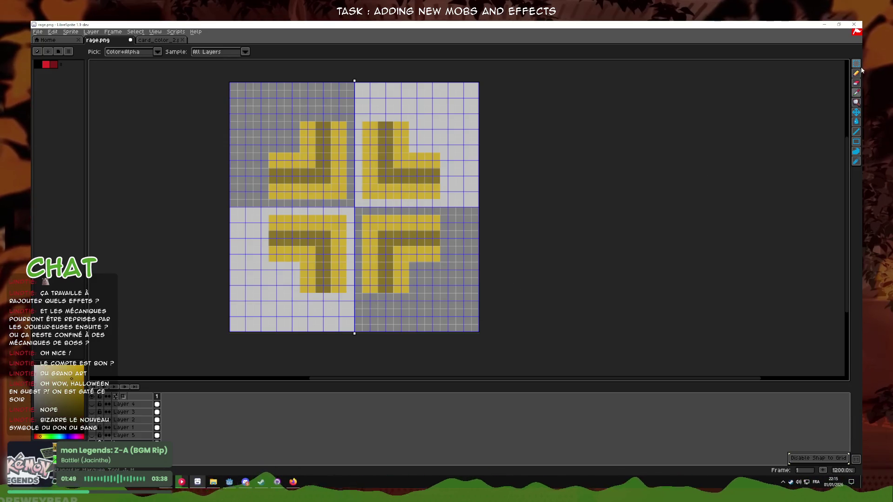
pyautogui.click(856, 73)
pyautogui.moveTo(443, 188)
pyautogui.mouseDown()
pyautogui.moveTo(450, 193)
pyautogui.moveTo(448, 156)
pyautogui.mouseUp()
pyautogui.moveTo(401, 114); pyautogui.dragTo(369, 113)
pyautogui.click(267, 241)
pyautogui.moveTo(267, 244); pyautogui.dragTo(261, 255)
# - Add a new yellow bottom row to the lower shapes and open File > Save Copy As
pyautogui.moveTo(307, 300); pyautogui.dragTo(339, 300)
pyautogui.scroll(-4, 444, 299)
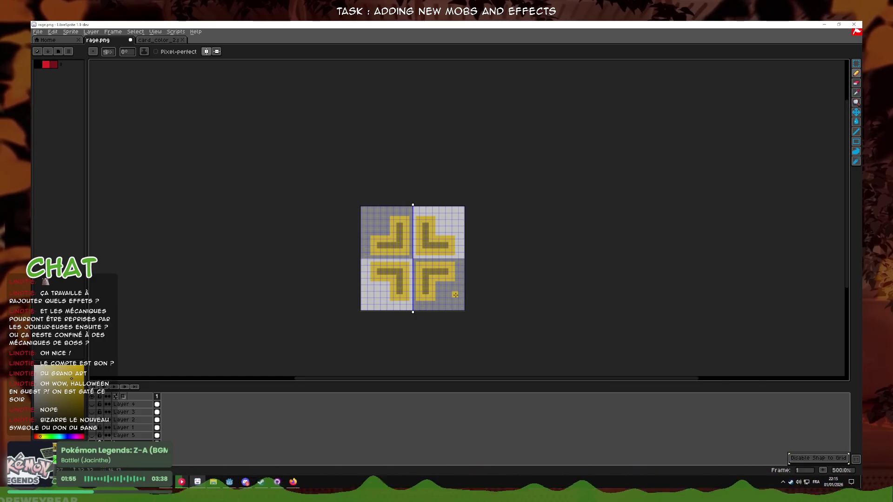
pyautogui.scroll(4, 454, 294)
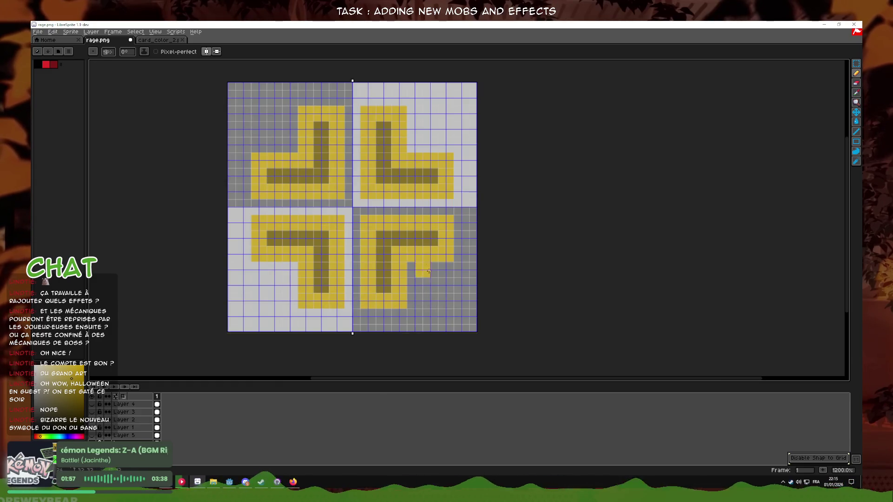
pyautogui.scroll(1, 409, 309)
pyautogui.scroll(-1, 408, 309)
pyautogui.scroll(1, 444, 256)
pyautogui.scroll(-1, 442, 260)
pyautogui.scroll(1, 442, 268)
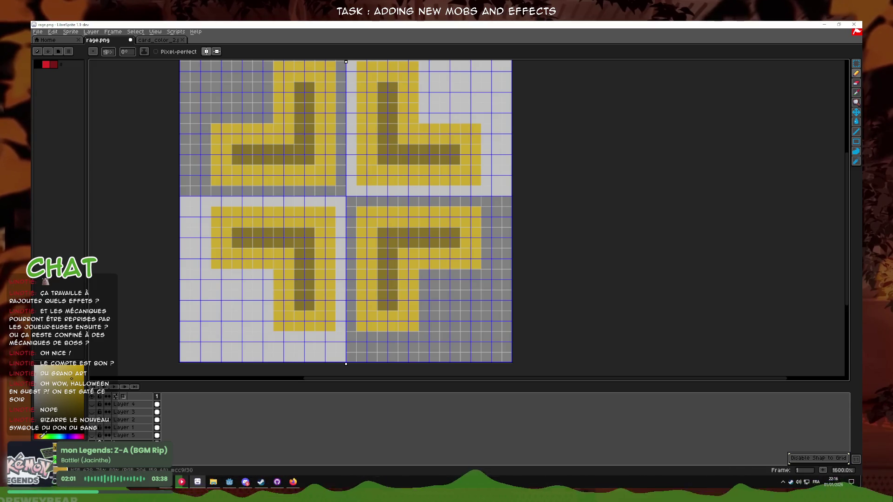
pyautogui.click(37, 32)
pyautogui.click(47, 83)
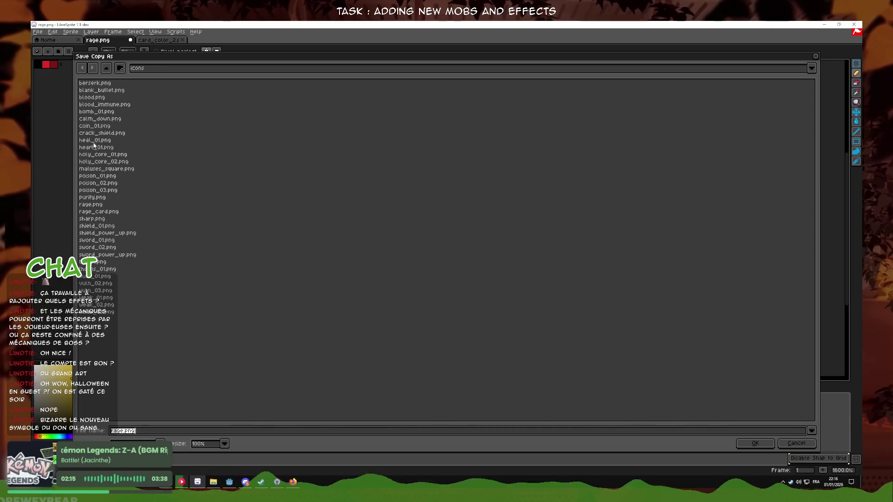
# - Overwrite calm_down.png with the yellow icon copy, then pick a dark red colour
pyautogui.doubleClick(95, 119)
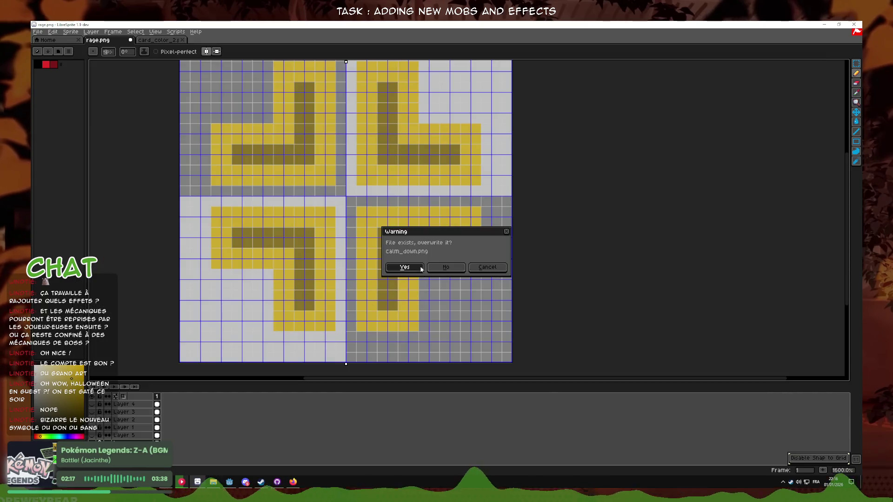
pyautogui.click(425, 275)
pyautogui.moveTo(268, 316); pyautogui.dragTo(268, 327)
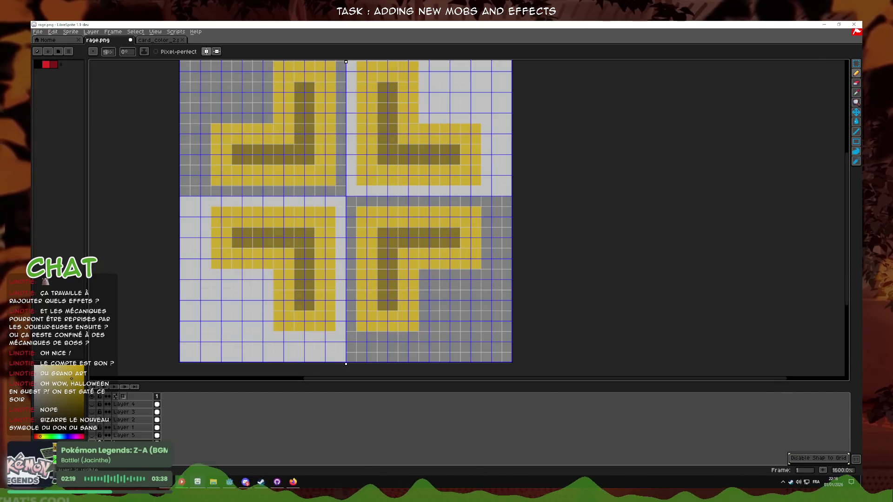
pyautogui.click(34, 436)
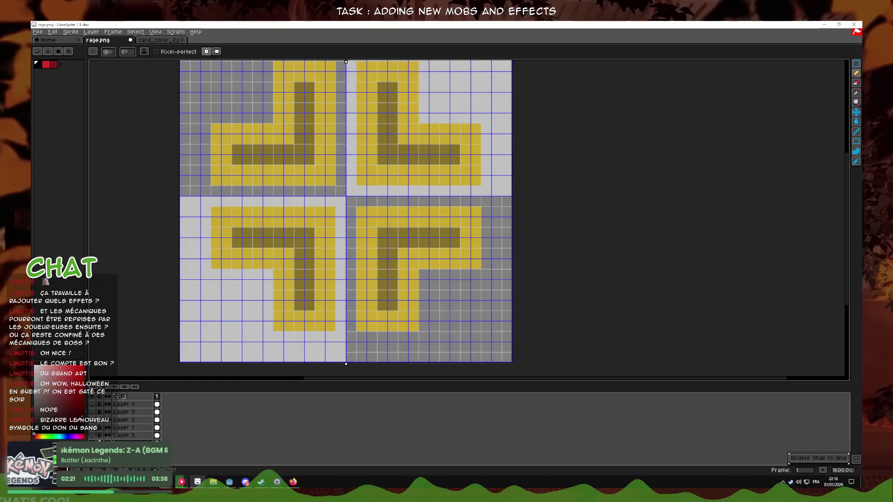
# - Bucket-fill the yellow L shapes bright red
pyautogui.click(856, 122)
pyautogui.click(398, 180)
pyautogui.click(362, 212)
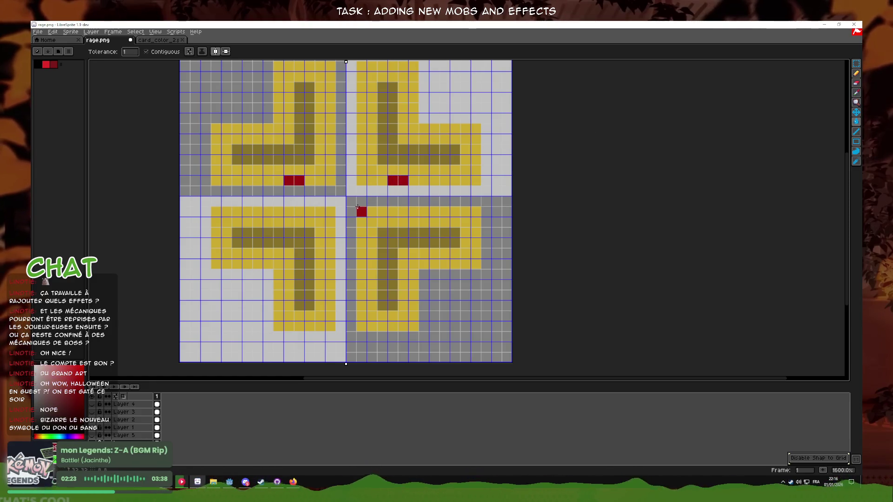
pyautogui.click(359, 205)
pyautogui.hotkey('ctrl', 'z')
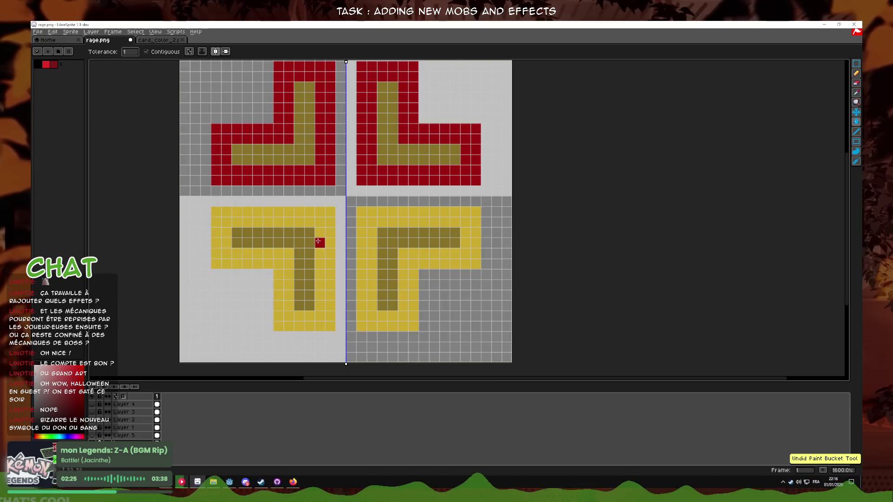
pyautogui.click(290, 270)
pyautogui.click(299, 254)
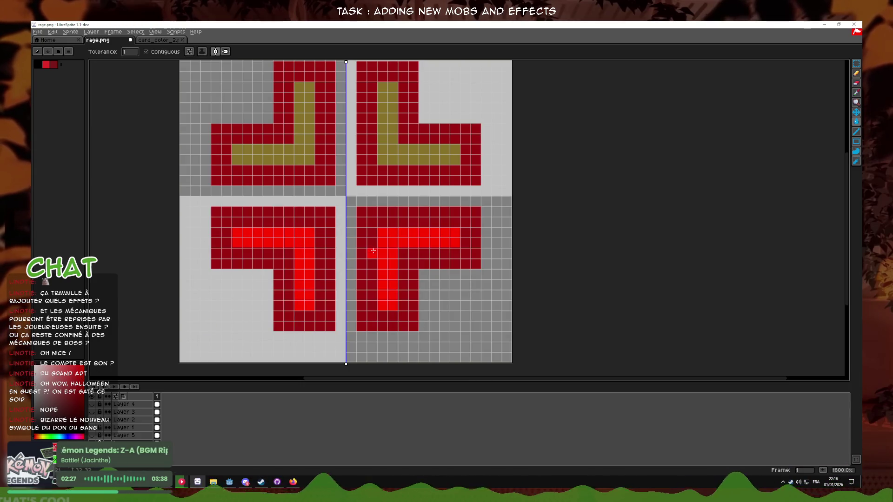
pyautogui.hotkey('ctrl', 'z')
# - Fill the inner shapes dark red, touch up the outer red, and open Save Copy As
pyautogui.click(80, 401)
pyautogui.click(308, 246)
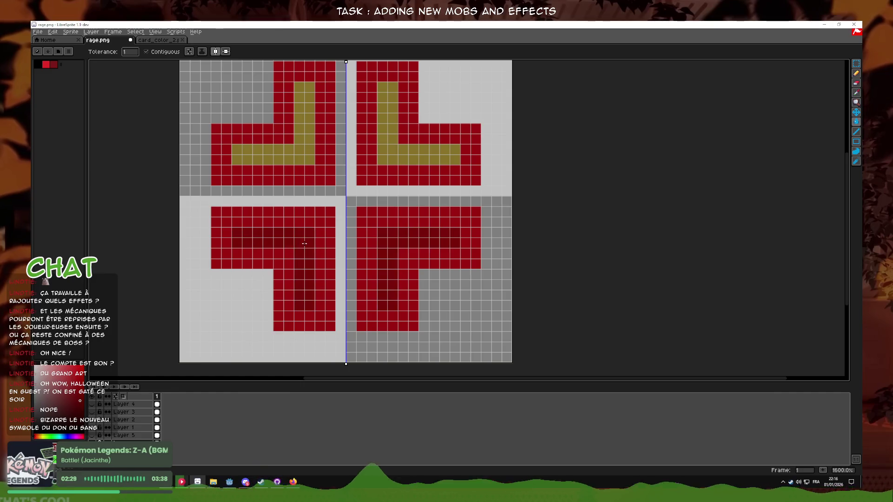
pyautogui.click(306, 159)
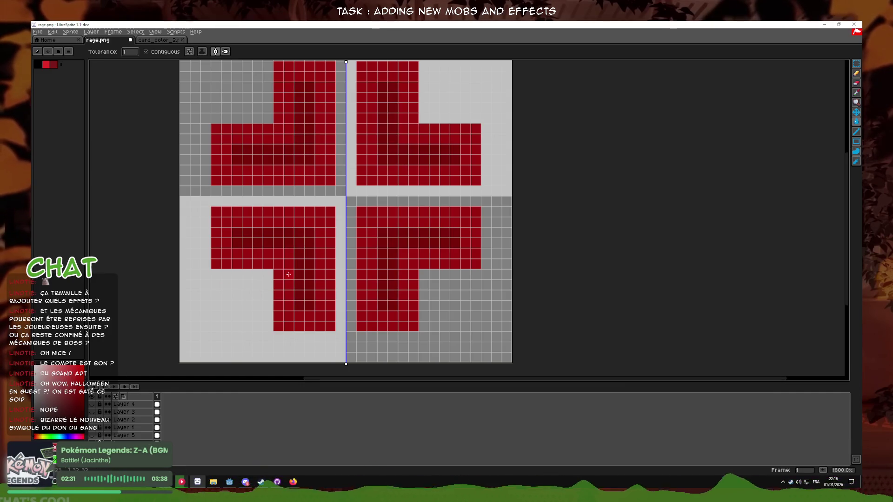
pyautogui.click(287, 253)
pyautogui.click(379, 179)
pyautogui.scroll(-1, 371, 177)
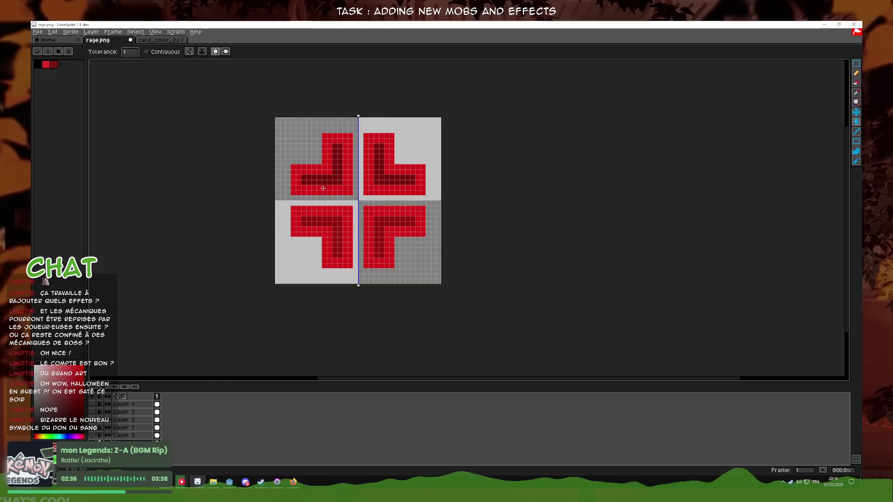
pyautogui.scroll(-4, 420, 192)
pyautogui.scroll(3, 414, 186)
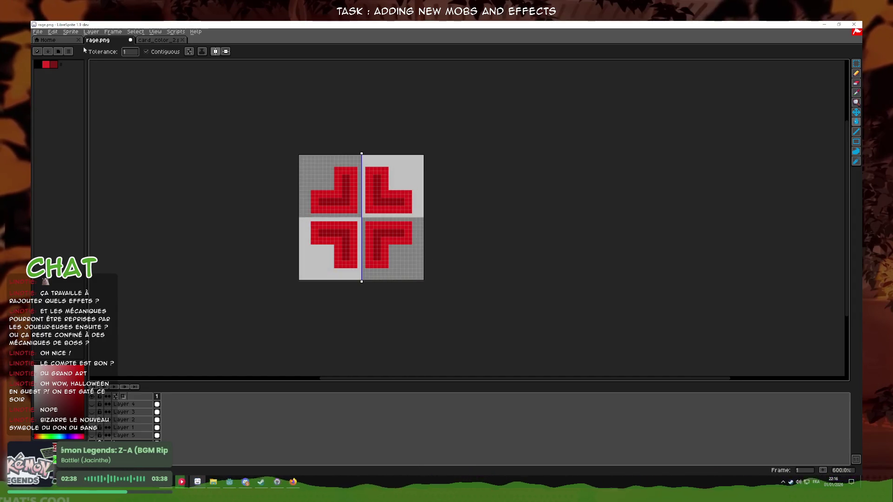
pyautogui.click(38, 32)
pyautogui.click(69, 93)
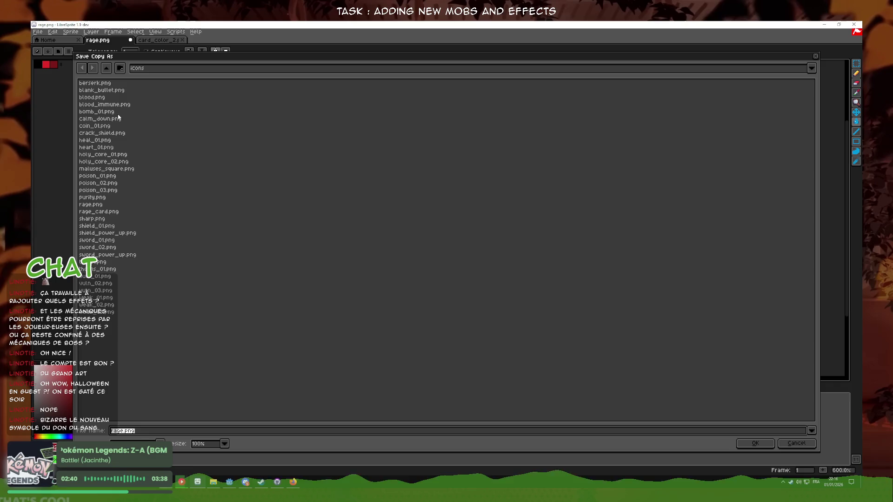
# - Save the copy over rage.png, accepting the overwrite and format warnings
pyautogui.doubleClick(103, 206)
pyautogui.click(405, 269)
pyautogui.click(424, 275)
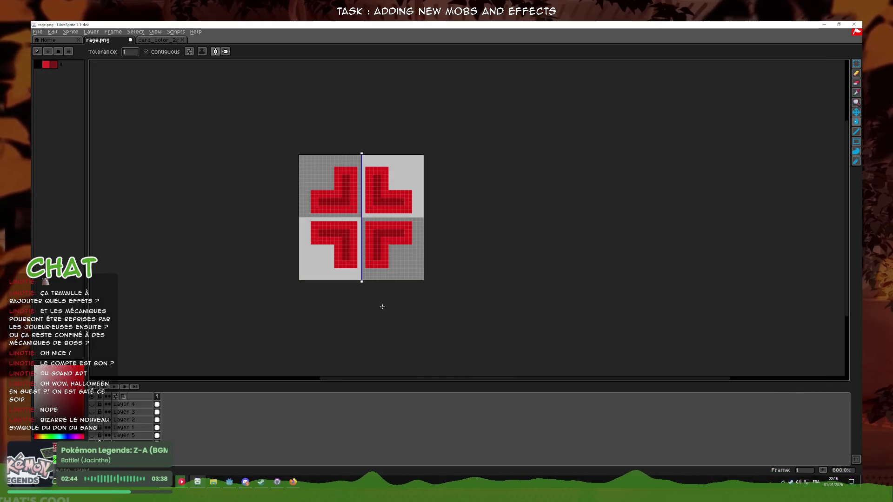
# - Reveal the green bottom-right layer, overwrite rage.png again, and switch to Godot
pyautogui.click(93, 430)
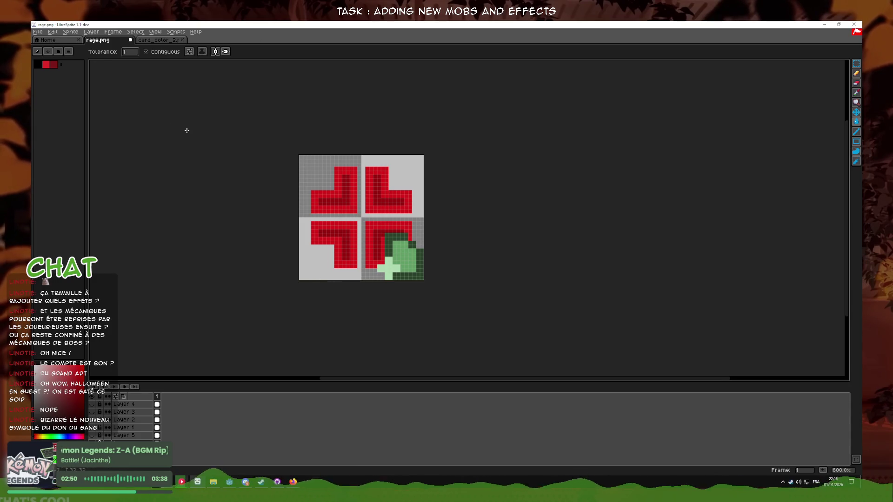
pyautogui.click(43, 33)
pyautogui.click(51, 72)
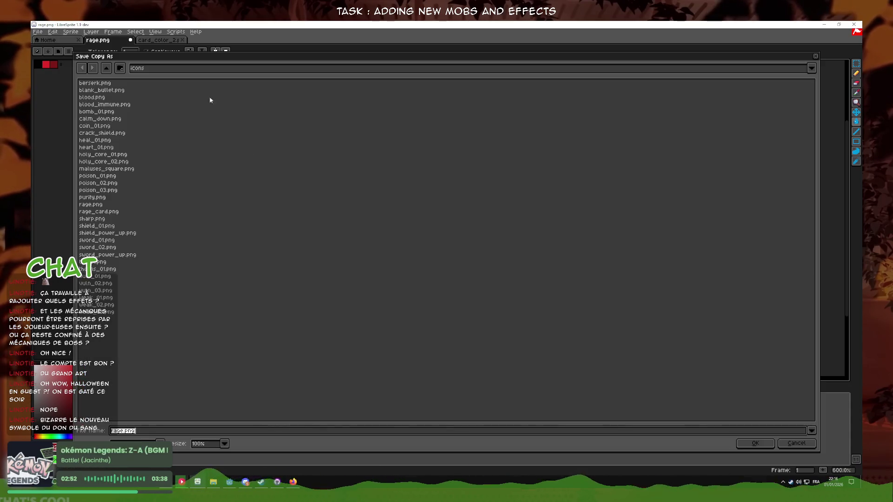
pyautogui.click(112, 205)
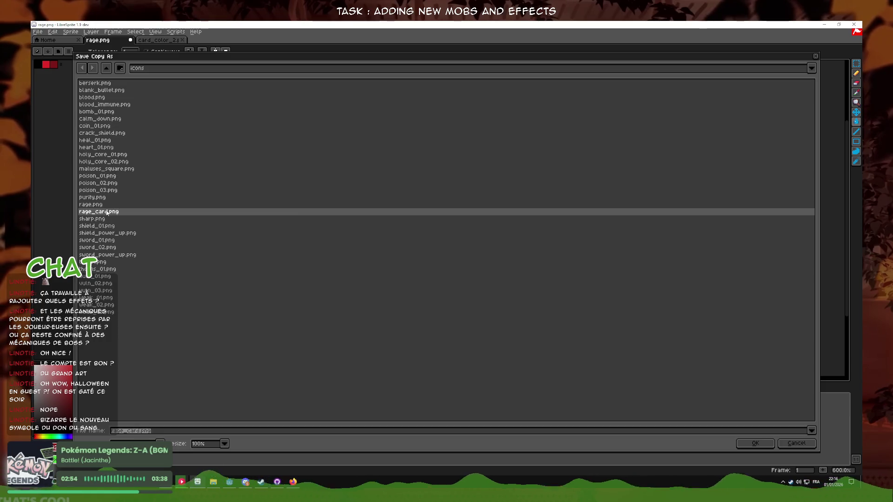
pyautogui.press('Return')
pyautogui.click(423, 279)
pyautogui.click(423, 279)
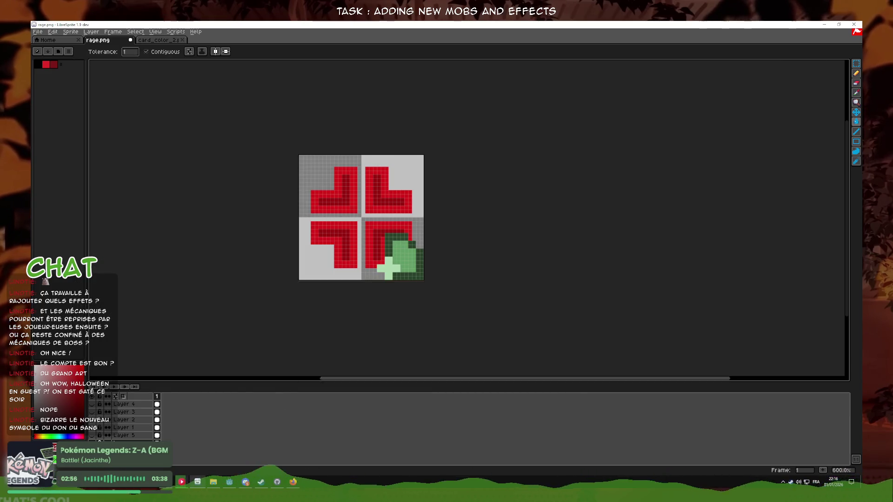
pyautogui.click(231, 483)
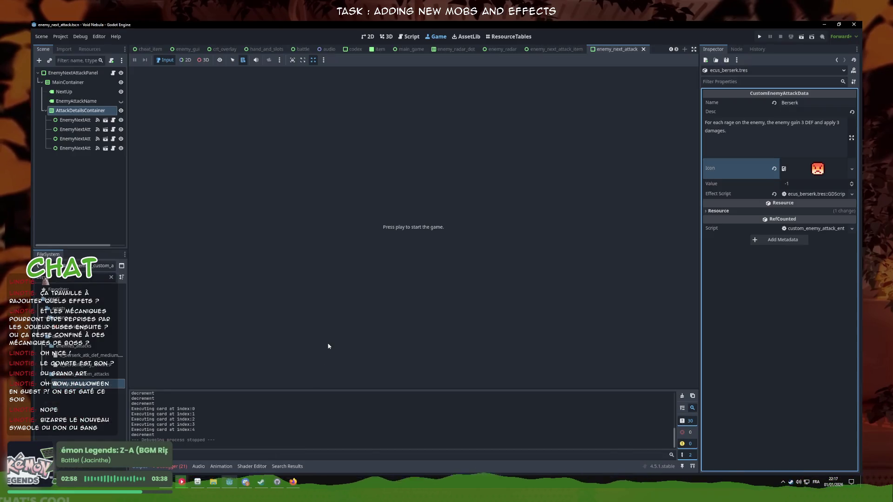
# - Run the Void Nebula project with F5 and advance to character selection
pyautogui.press('F5')
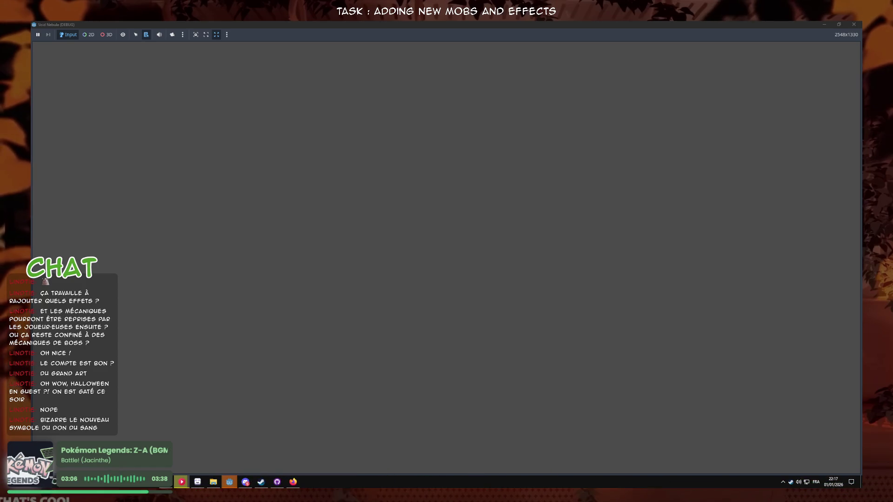
pyautogui.press('Return')
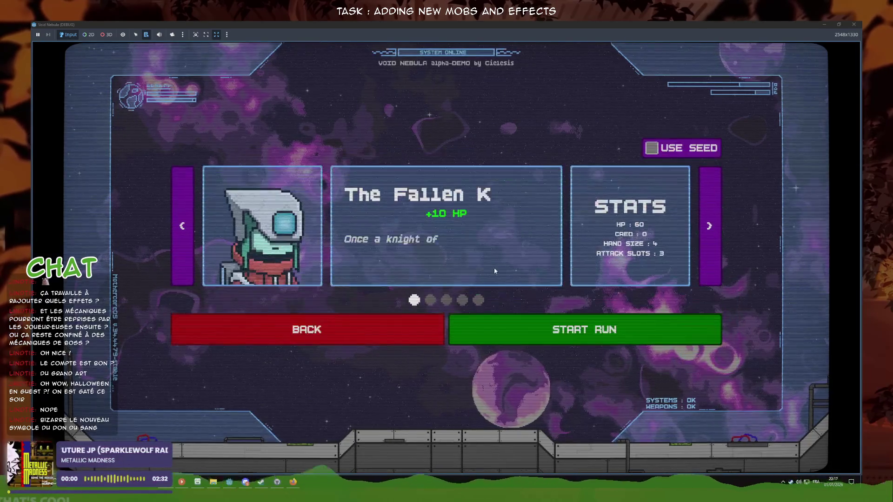
# - Start a run, check the new icon on Pillar's incoming move, and return to LibreSprite
pyautogui.click(481, 325)
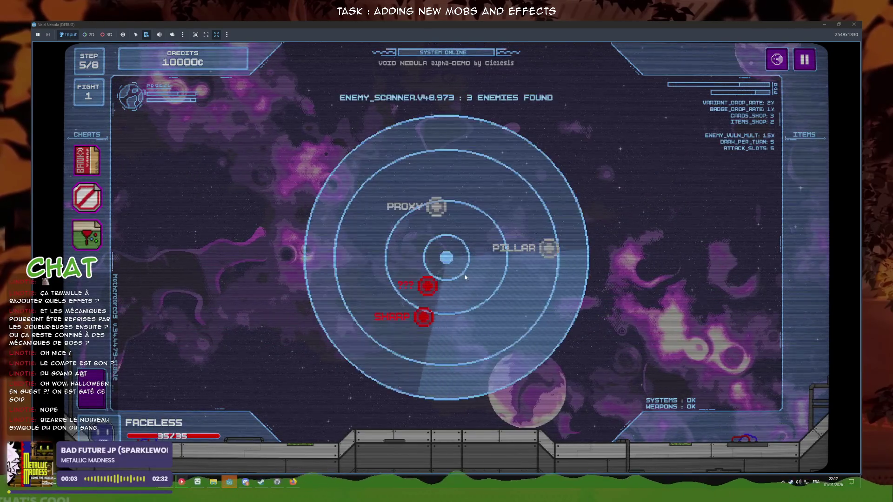
pyautogui.moveTo(518, 195)
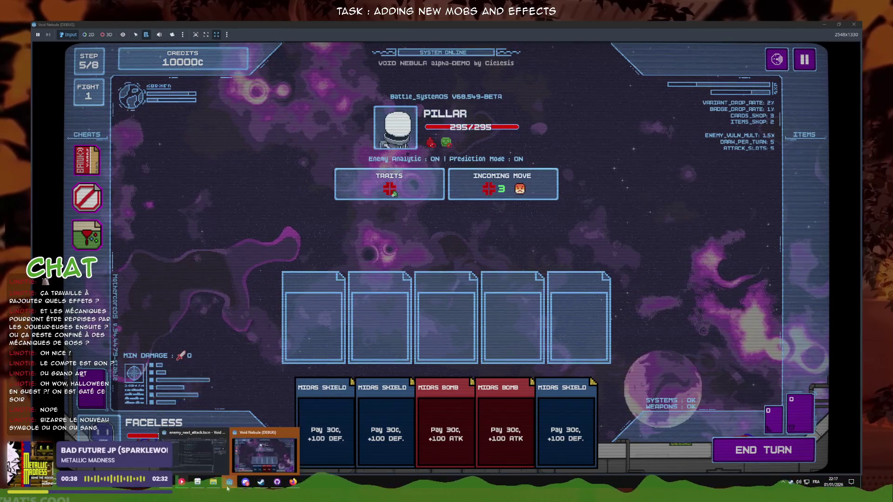
pyautogui.click(198, 483)
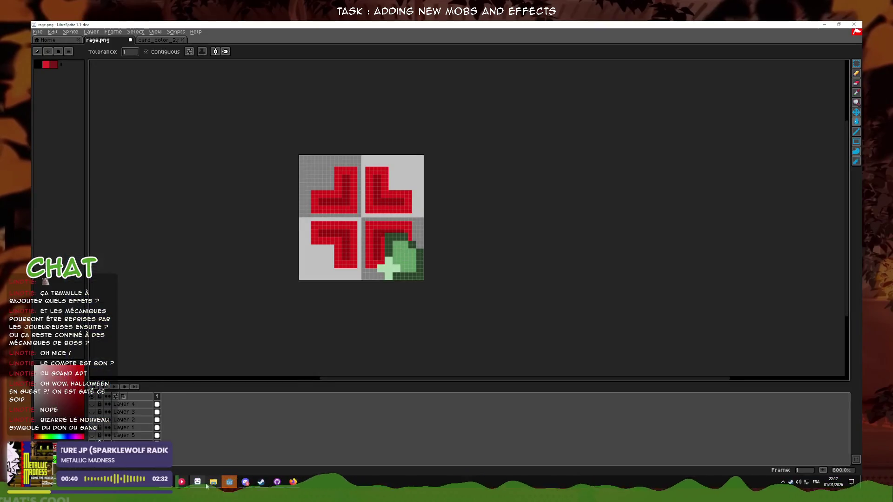
# - Open blood.png from the icons folder in LibreSprite, then bring Void Nebula forward
pyautogui.click(214, 483)
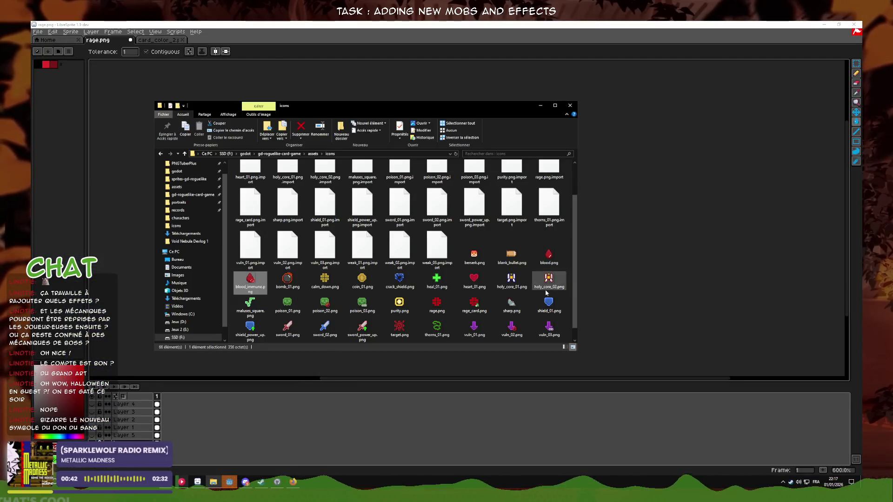
pyautogui.doubleClick(549, 255)
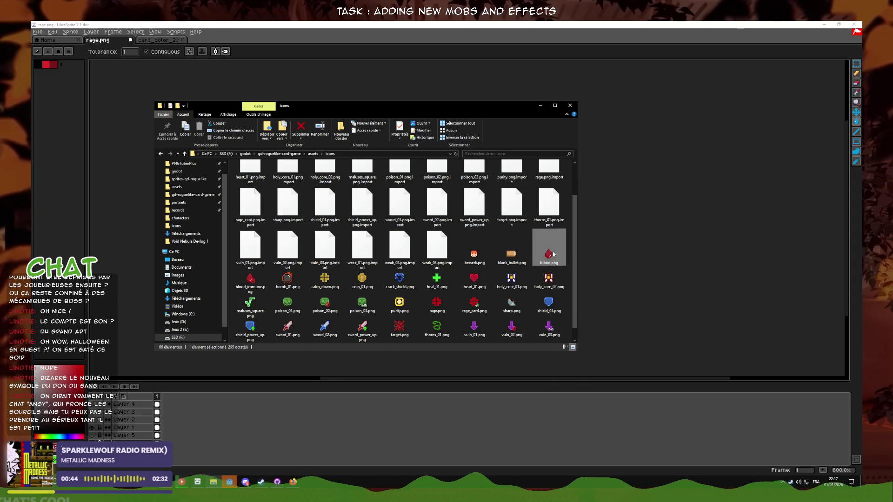
pyautogui.scroll(3, 436, 184)
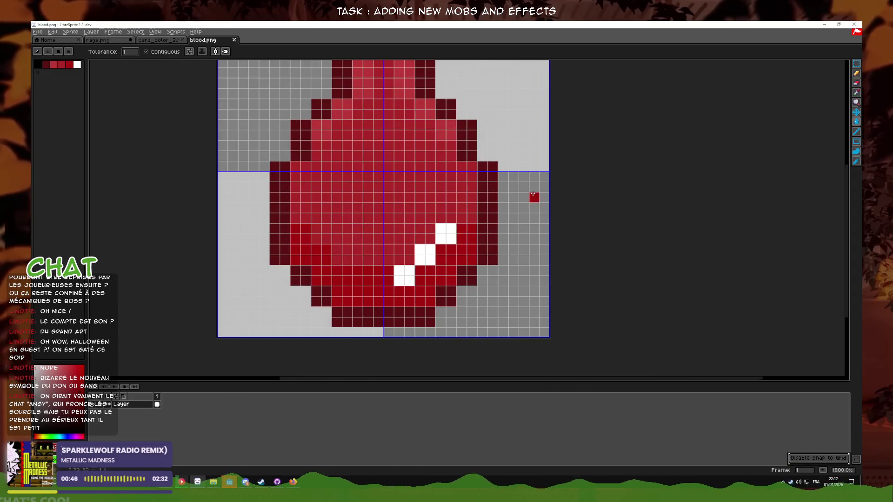
pyautogui.scroll(-1, 534, 195)
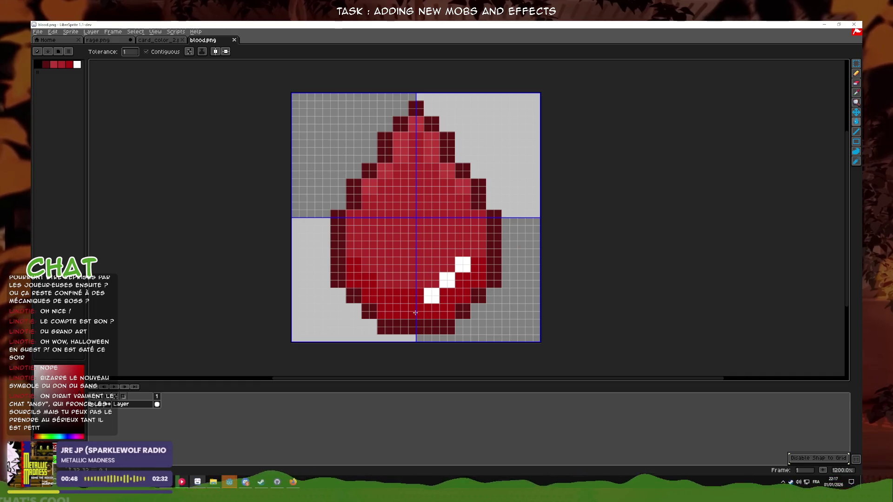
pyautogui.click(198, 484)
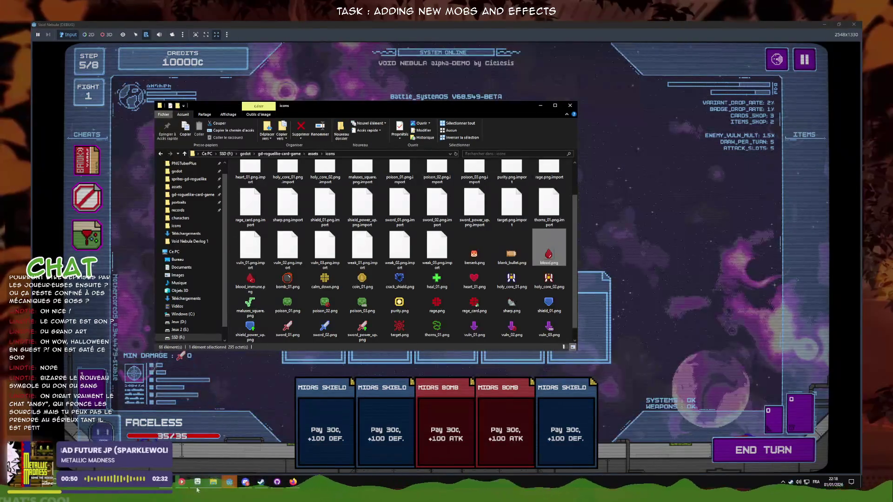
# - Stop the game's debug run and open blood.png in LibreSprite
pyautogui.click(445, 191)
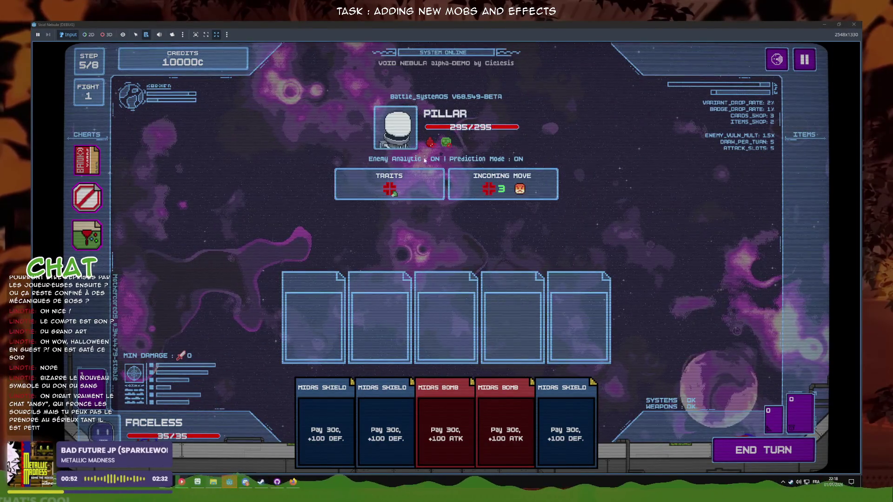
pyautogui.press('F8')
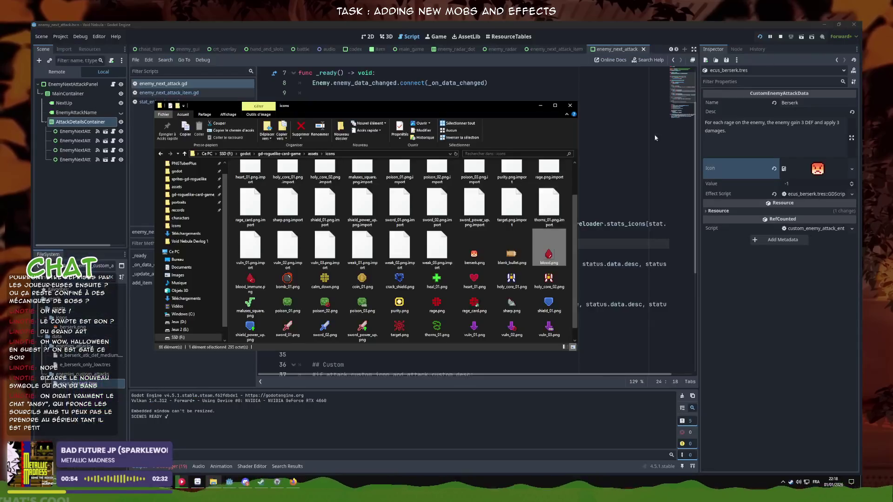
pyautogui.doubleClick(549, 251)
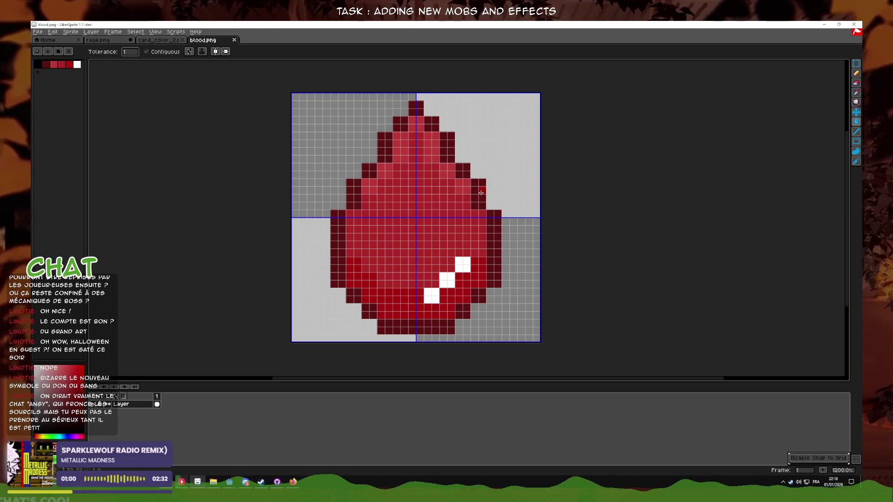
# - Glance at the running Void Nebula game, then minimize it and return to the sprite with the pencil
pyautogui.click(229, 481)
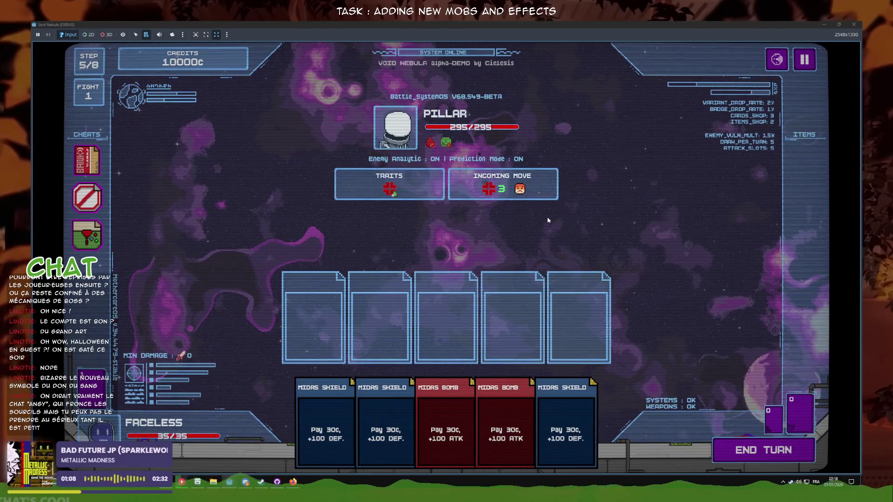
pyautogui.click(826, 22)
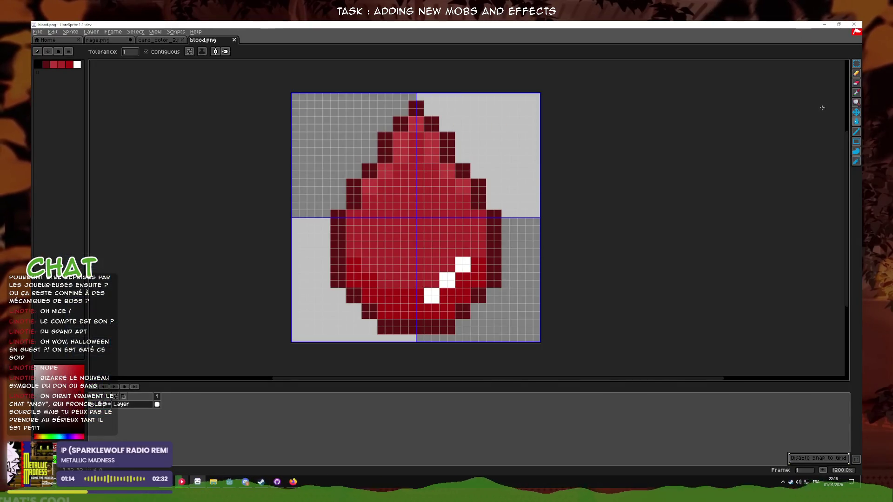
pyautogui.press('b')
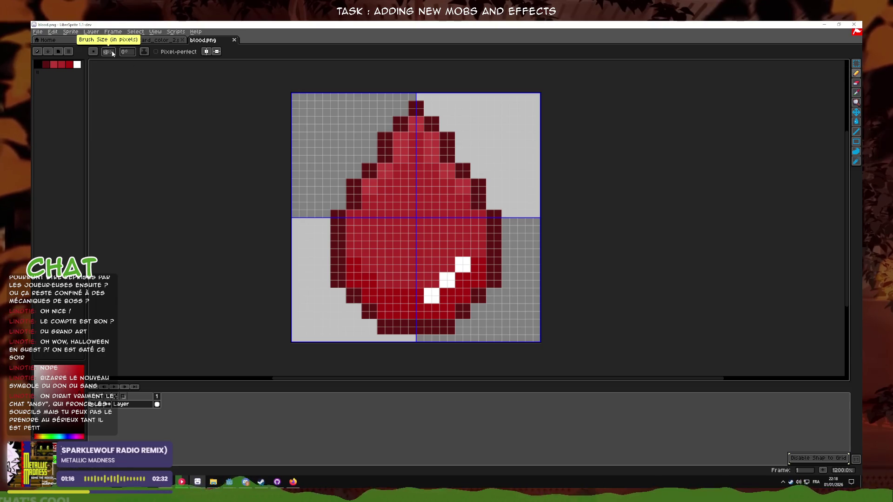
# - Add a new empty layer above the blood drop layer and select the pencil
pyautogui.press('i')
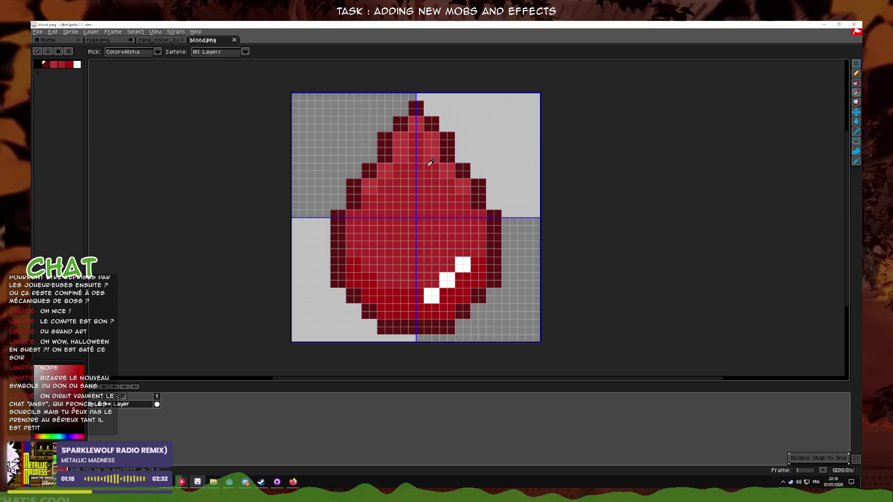
pyautogui.rightClick(128, 405)
pyautogui.click(140, 420)
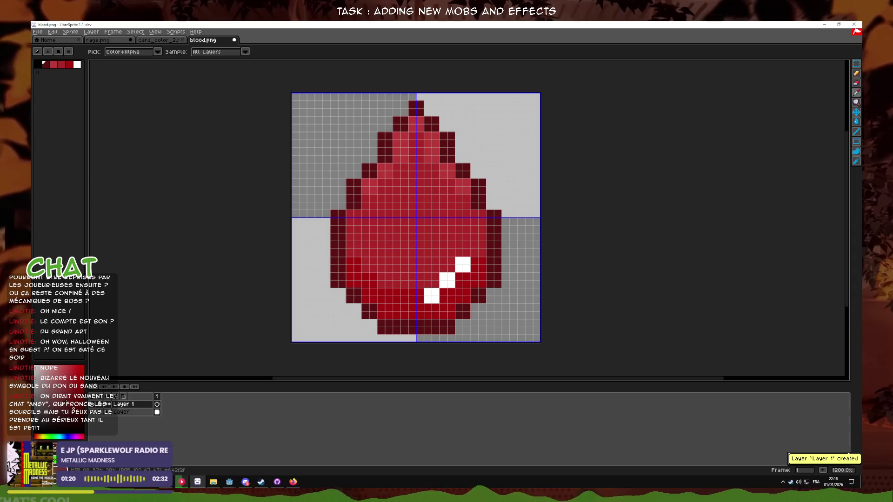
pyautogui.click(857, 73)
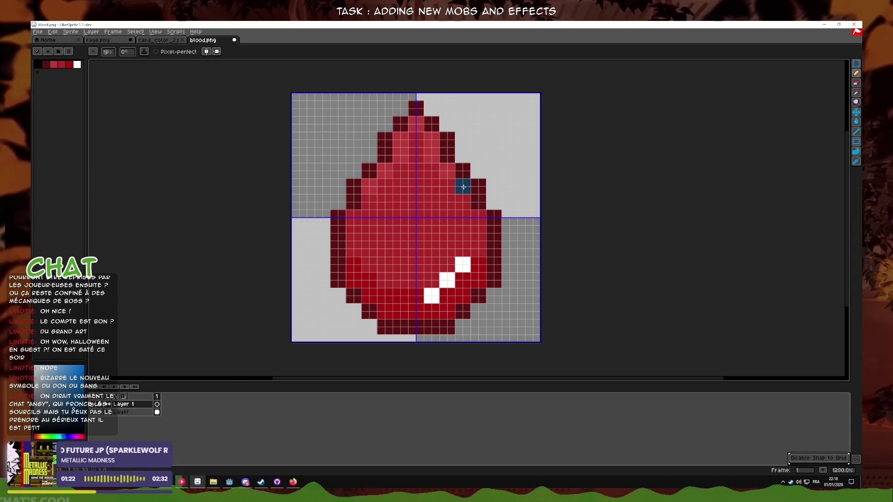
# - Pencil a blue outline tracing the drop's left side, right side and tip
pyautogui.scroll(1, 463, 187)
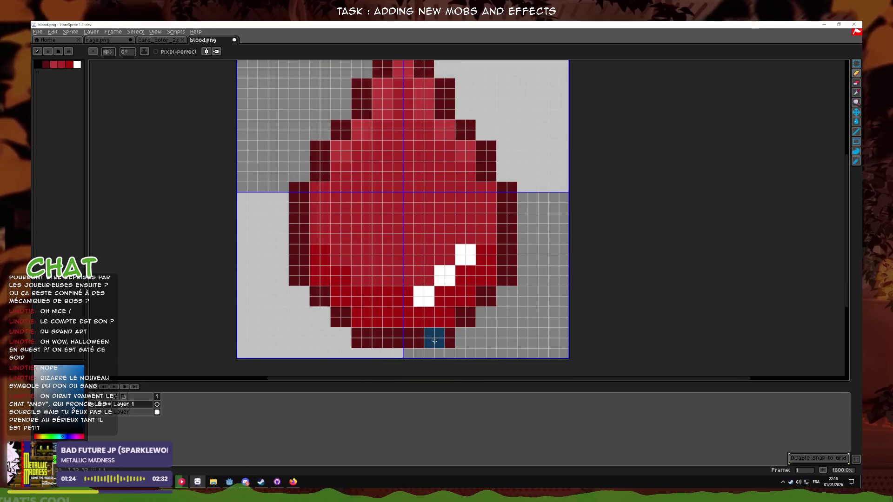
pyautogui.hotkey('ctrl', 'z')
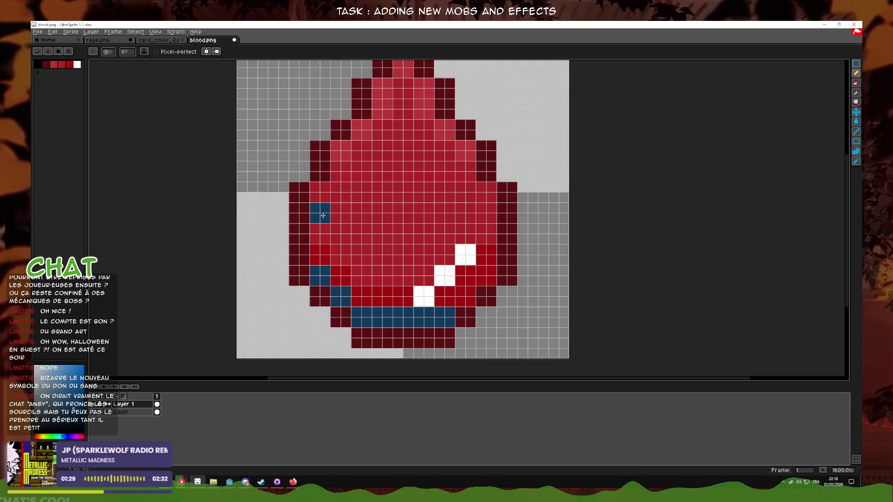
pyautogui.keyDown('shift'); pyautogui.click(321, 196); pyautogui.keyUp('shift')
pyautogui.moveTo(339, 182)
pyautogui.mouseDown()
pyautogui.moveTo(342, 150)
pyautogui.moveTo(362, 134)
pyautogui.mouseUp()
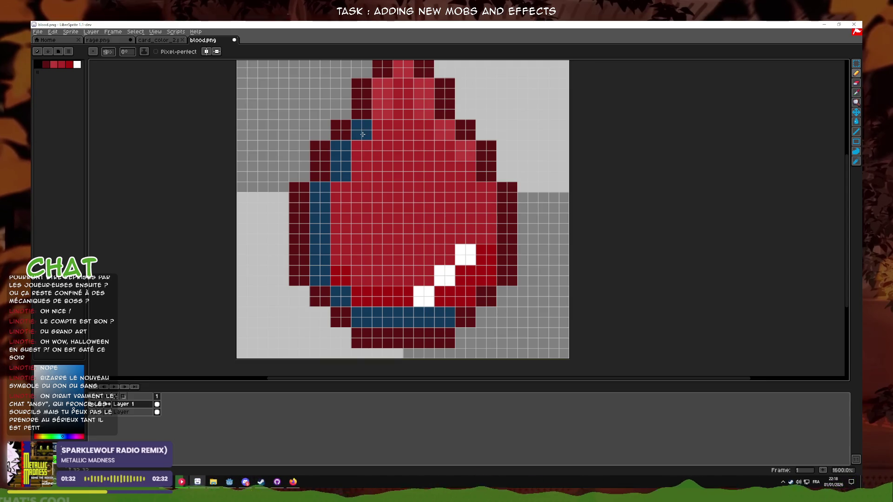
pyautogui.keyDown('shift'); pyautogui.click(493, 194); pyautogui.keyUp('shift')
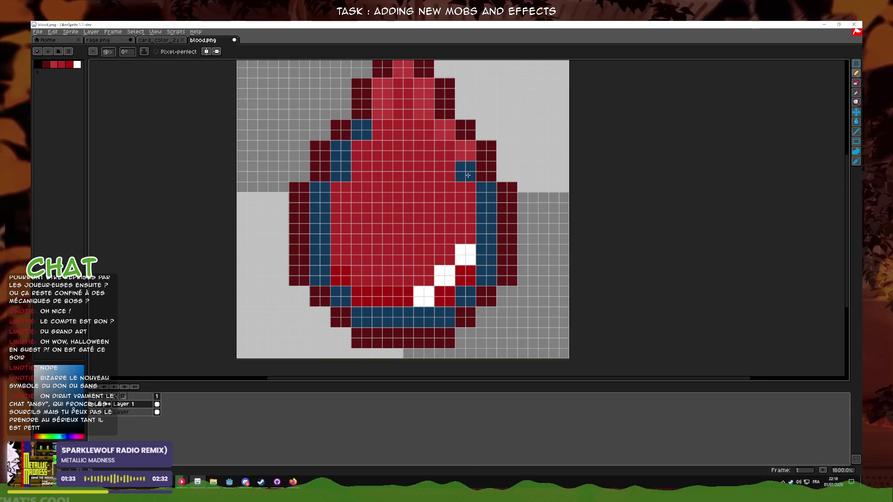
pyautogui.scroll(2, 441, 133)
pyautogui.click(392, 171)
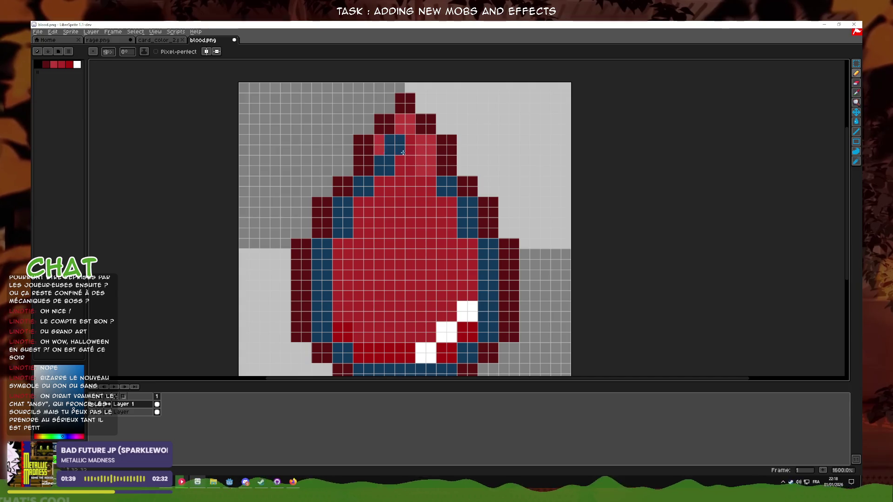
pyautogui.click(405, 124)
pyautogui.moveTo(426, 145); pyautogui.dragTo(425, 165)
pyautogui.scroll(-1, 458, 204)
pyautogui.scroll(-2, 458, 203)
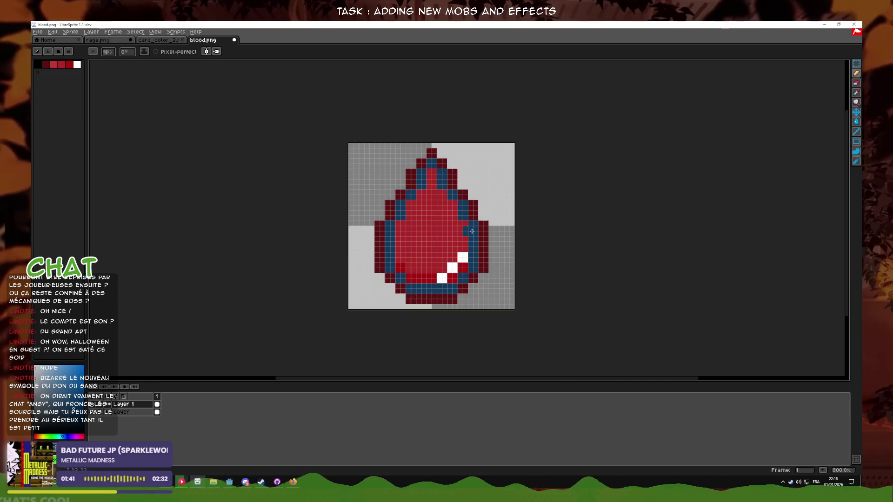
# - Remove a stray blue pixel and pick the original drop's dark red outline colour
pyautogui.click(95, 412)
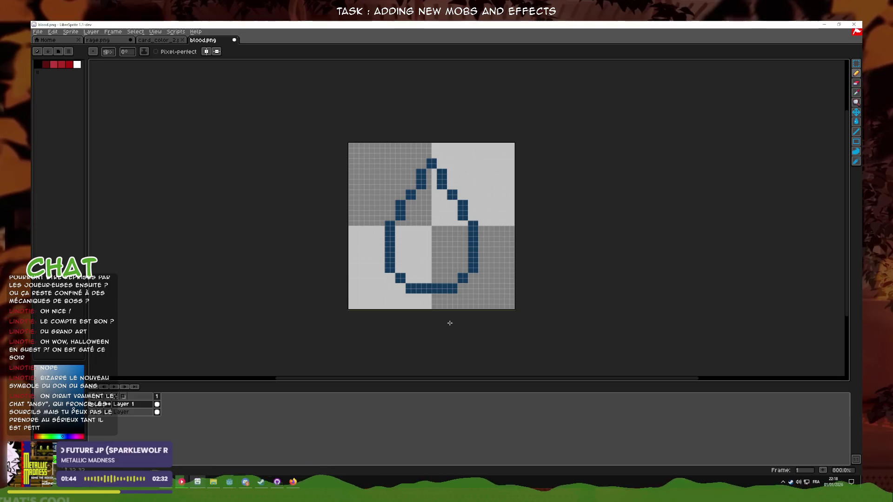
pyautogui.scroll(-2, 482, 300)
pyautogui.hotkey('ctrl', 'z')
pyautogui.scroll(4, 461, 274)
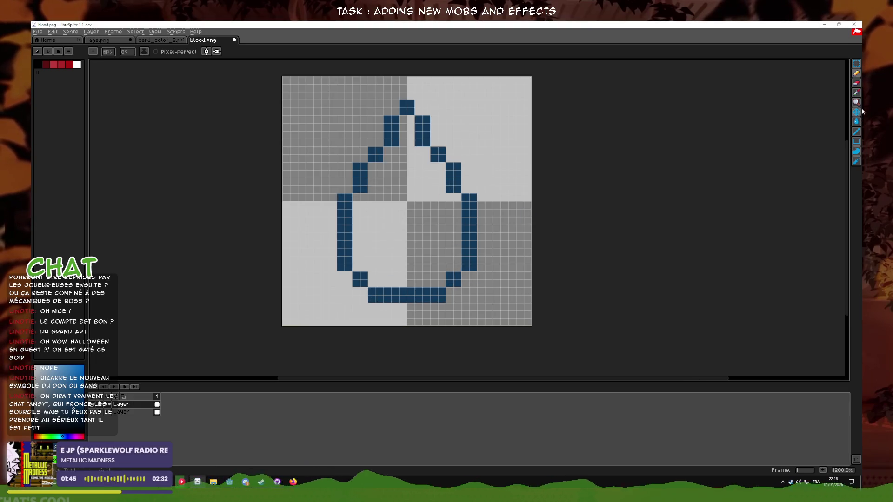
pyautogui.click(856, 122)
pyautogui.click(95, 412)
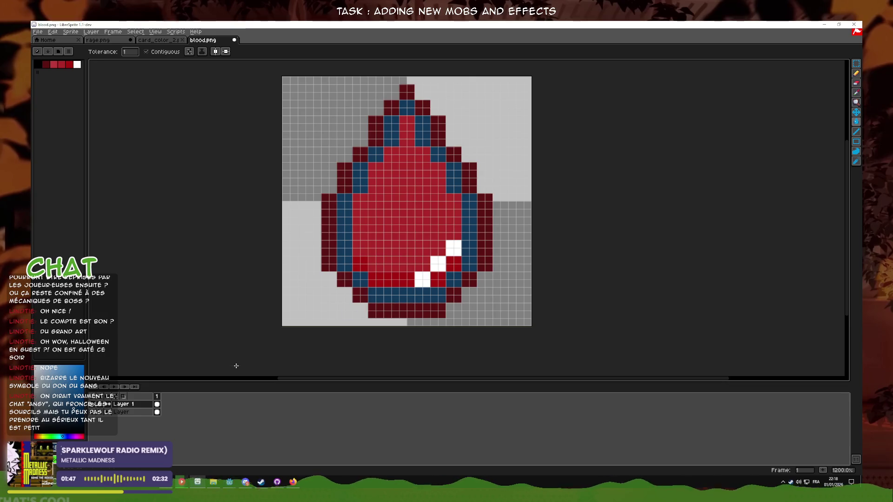
pyautogui.click(856, 93)
pyautogui.click(443, 124)
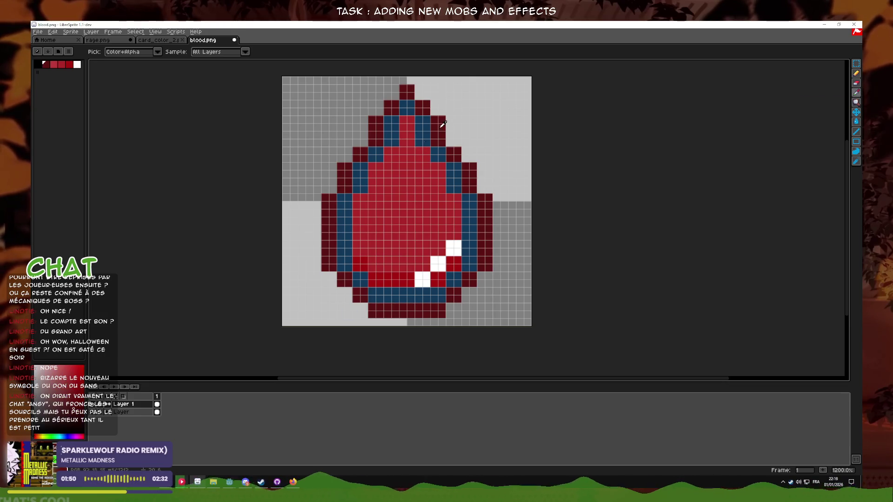
pyautogui.click(95, 412)
pyautogui.click(855, 142)
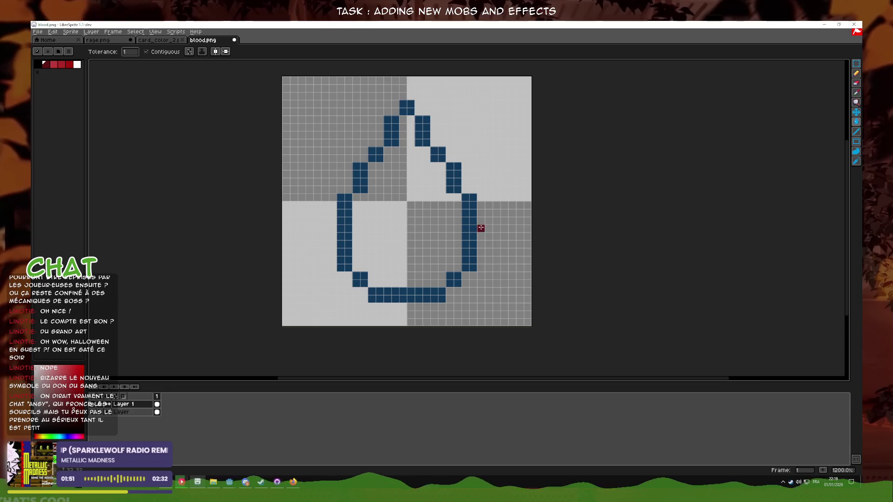
# - Bucket-fill every blue outline piece dark red, undoing an accidental background fill
pyautogui.click(471, 245)
pyautogui.click(458, 282)
pyautogui.click(418, 295)
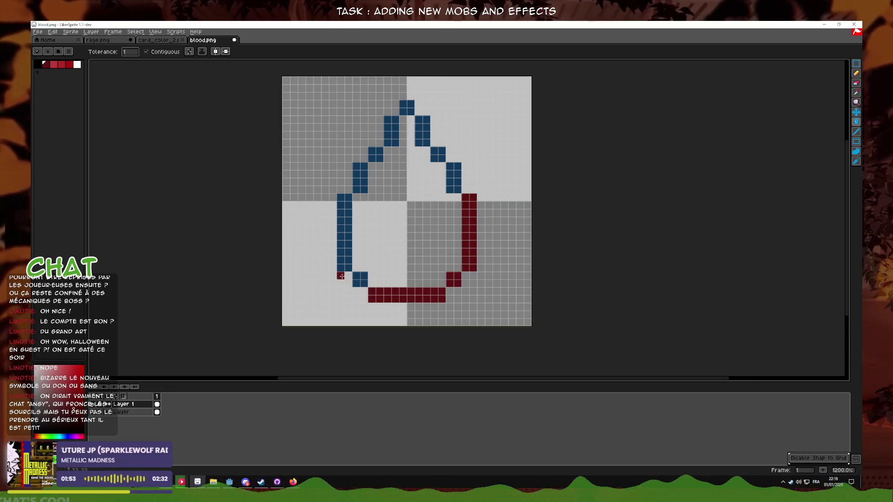
pyautogui.click(360, 280)
pyautogui.click(349, 253)
pyautogui.click(430, 132)
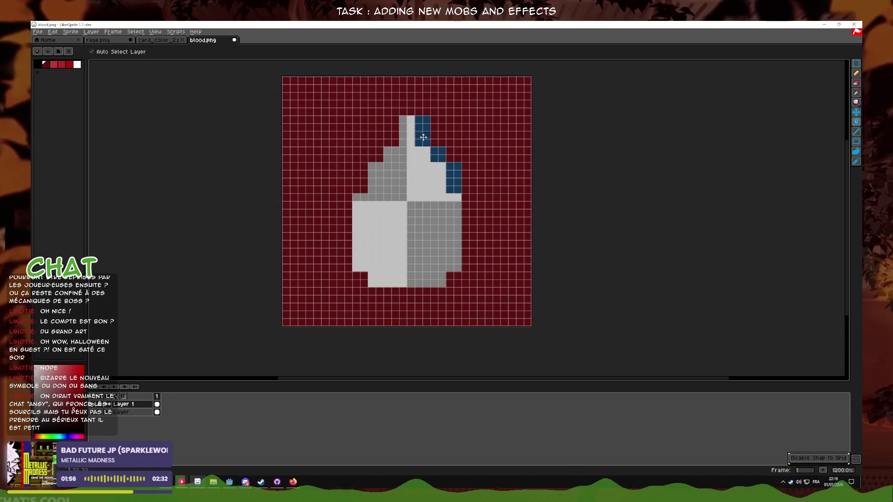
pyautogui.hotkey('ctrl', 'z')
pyautogui.click(422, 132)
pyautogui.click(437, 155)
pyautogui.click(453, 179)
# - Pick the drop's main red and fill the inside of the outline with it
pyautogui.click(93, 413)
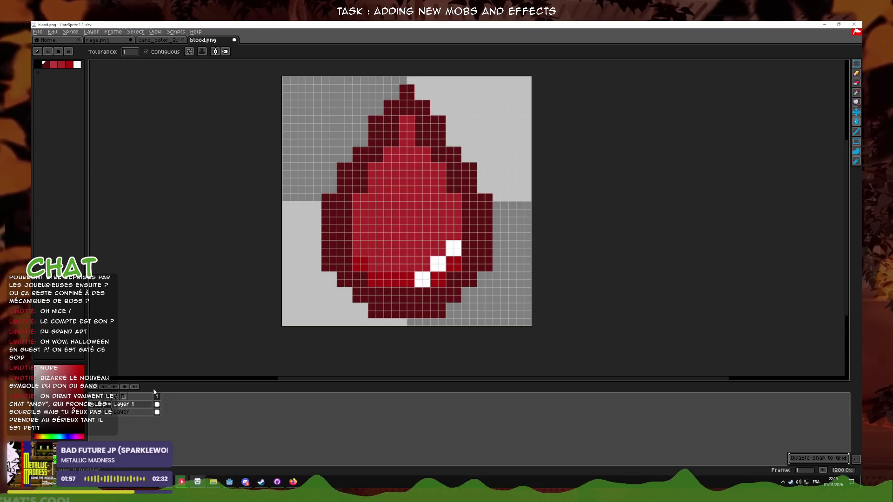
pyautogui.click(856, 92)
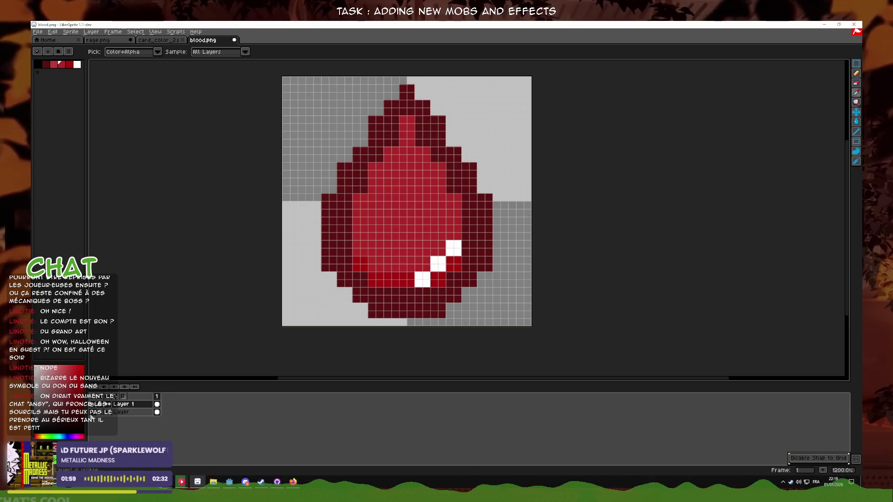
pyautogui.click(93, 413)
pyautogui.click(855, 122)
pyautogui.click(410, 260)
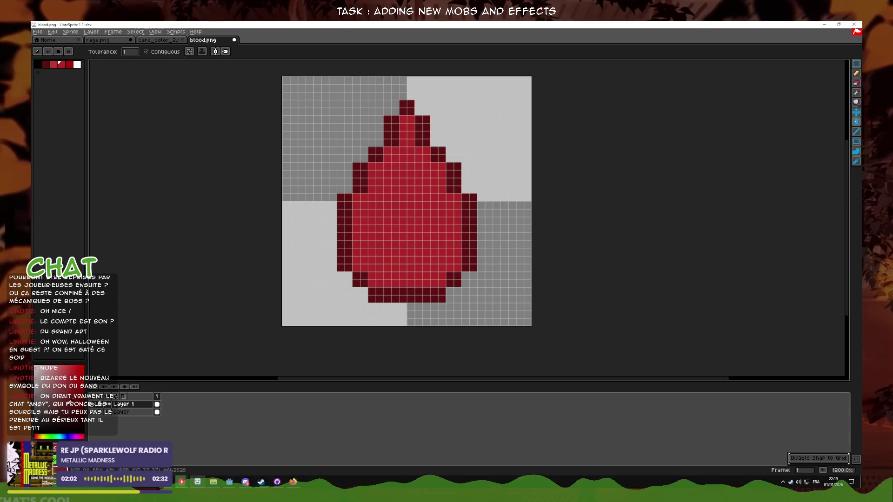
pyautogui.click(857, 74)
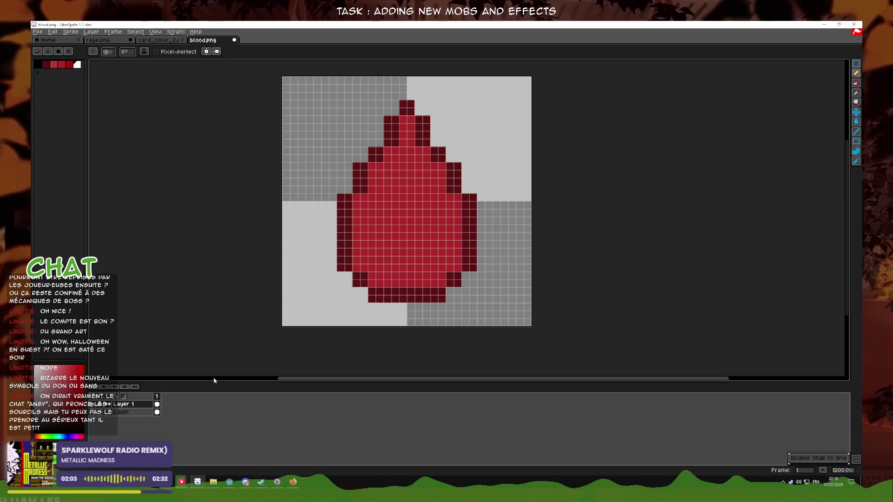
# - Add a second new layer for the drop's highlights
pyautogui.rightClick(122, 404)
pyautogui.click(159, 421)
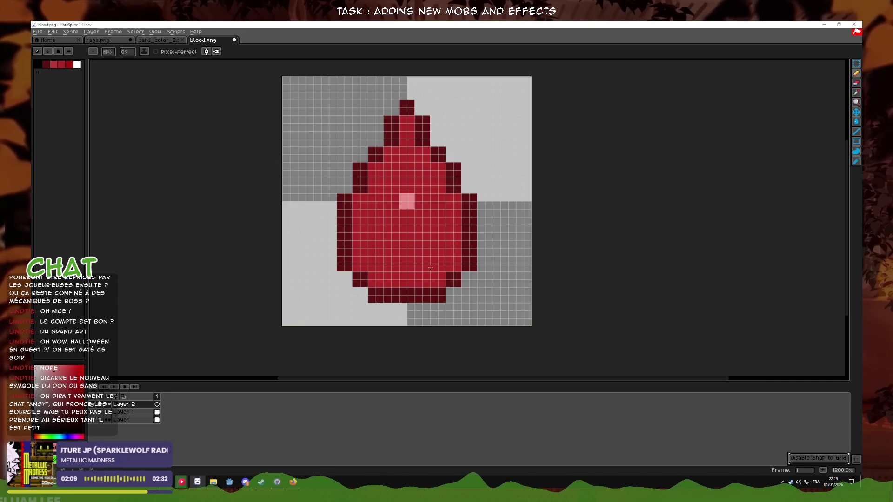
pyautogui.hotkey('shift', 'p')
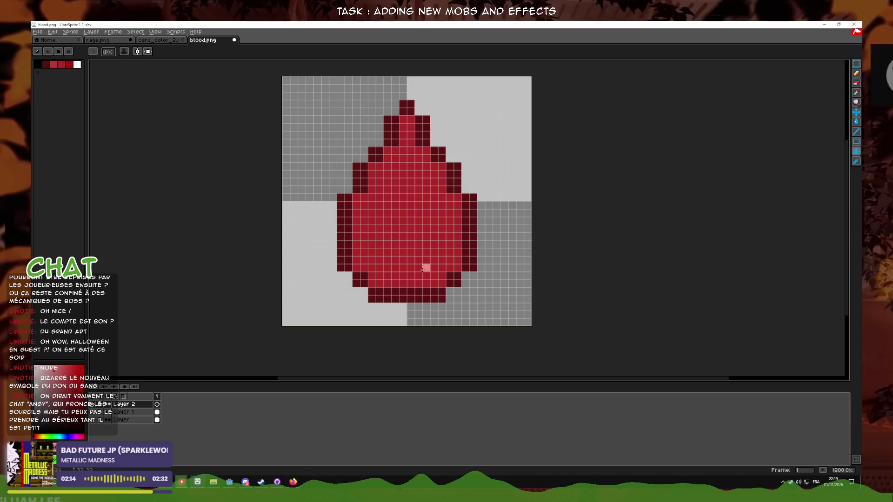
pyautogui.click(857, 72)
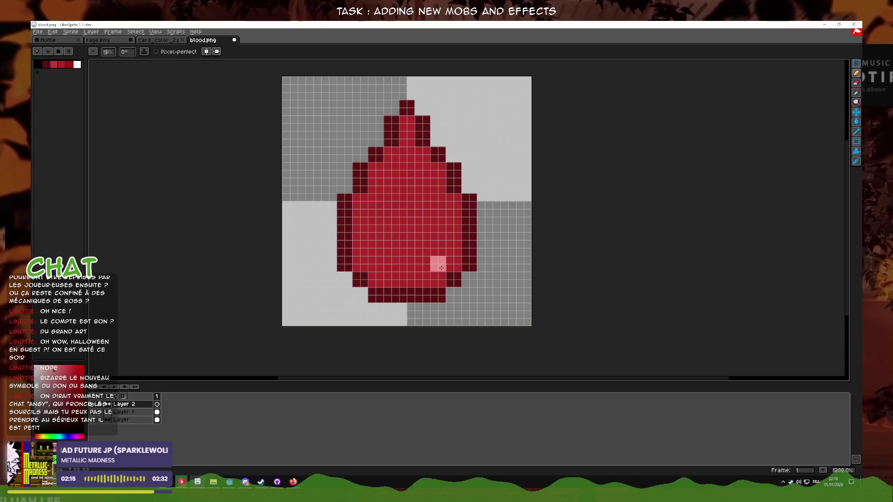
# - Hide the large white-highlighted drop and show the smaller pink-highlighted drop instead
pyautogui.scroll(-5, 529, 249)
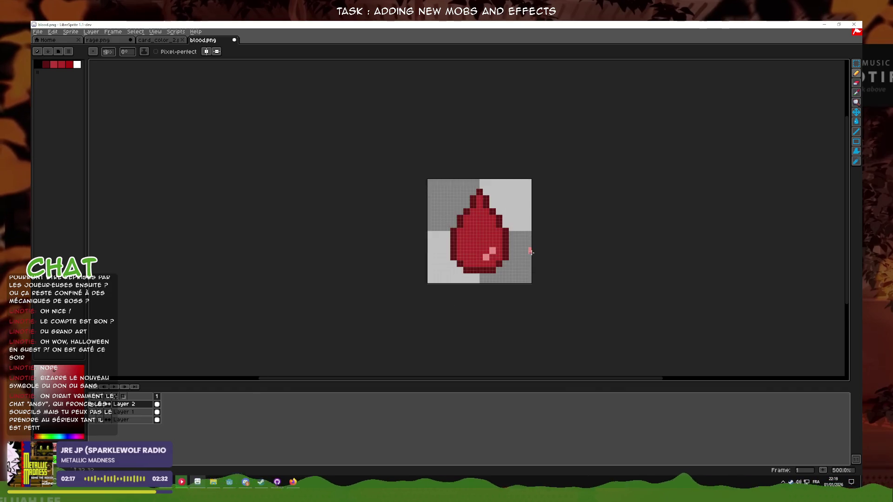
pyautogui.scroll(3, 528, 251)
pyautogui.scroll(1, 502, 252)
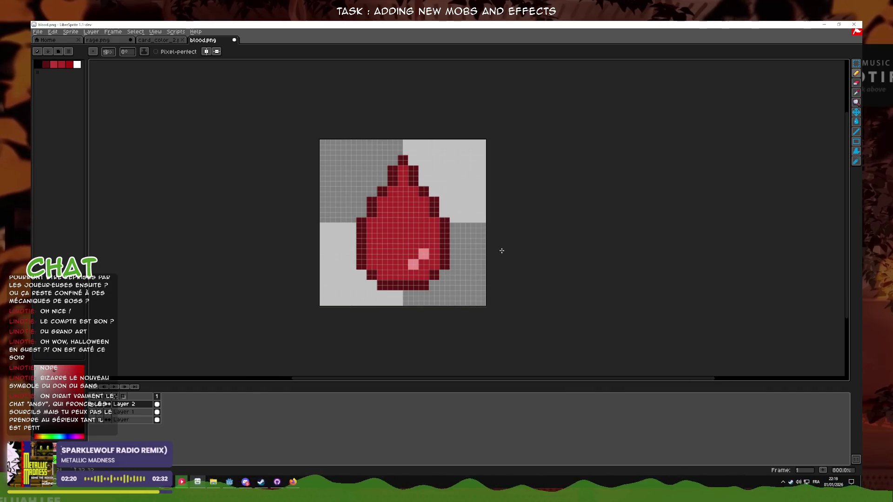
pyautogui.click(93, 420)
pyautogui.click(92, 420)
pyautogui.click(93, 412)
pyautogui.click(94, 420)
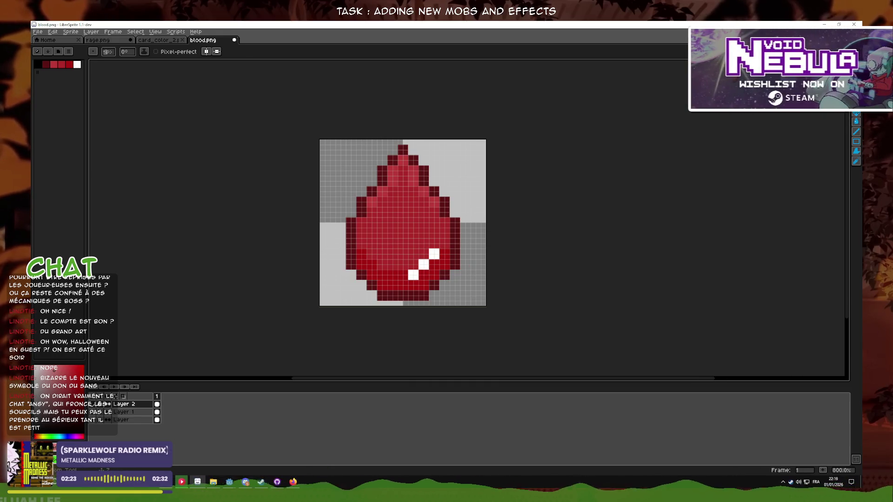
pyautogui.press('i')
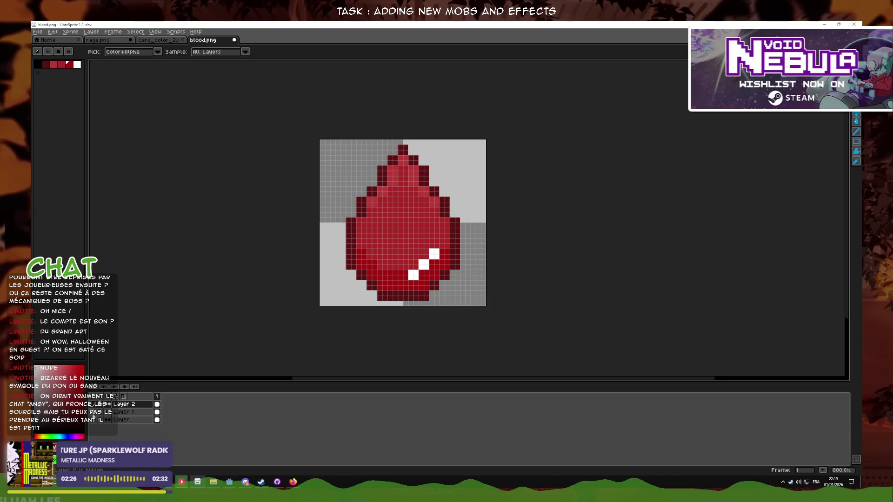
pyautogui.click(92, 420)
pyautogui.click(92, 412)
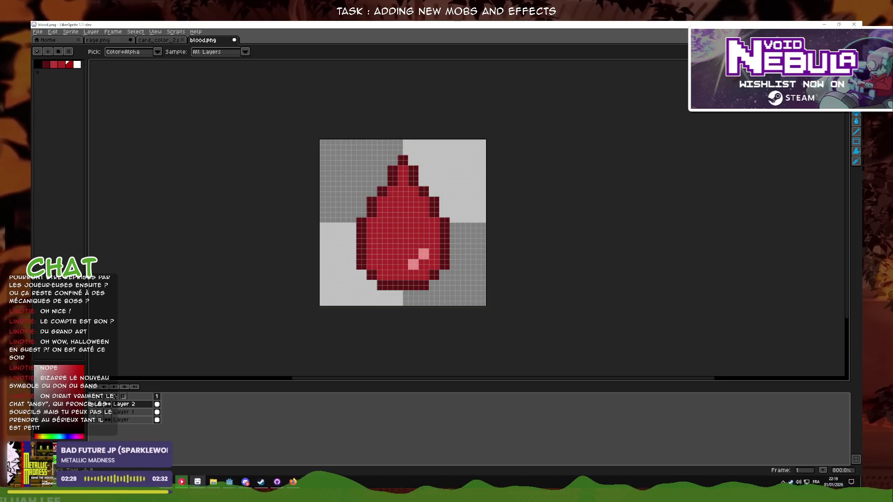
# - Paint three pixels along the drop's bottom a darker red for shading
pyautogui.press('b')
pyautogui.scroll(1, 446, 277)
pyautogui.click(422, 253)
pyautogui.click(400, 274)
pyautogui.click(338, 283)
# - Repaint the drop's lower rows and a left-edge pixel in bright red
pyautogui.moveTo(341, 284)
pyautogui.mouseDown()
pyautogui.moveTo(319, 257)
pyautogui.moveTo(298, 253)
pyautogui.mouseUp()
pyautogui.click(297, 222)
pyautogui.scroll(-3, 367, 210)
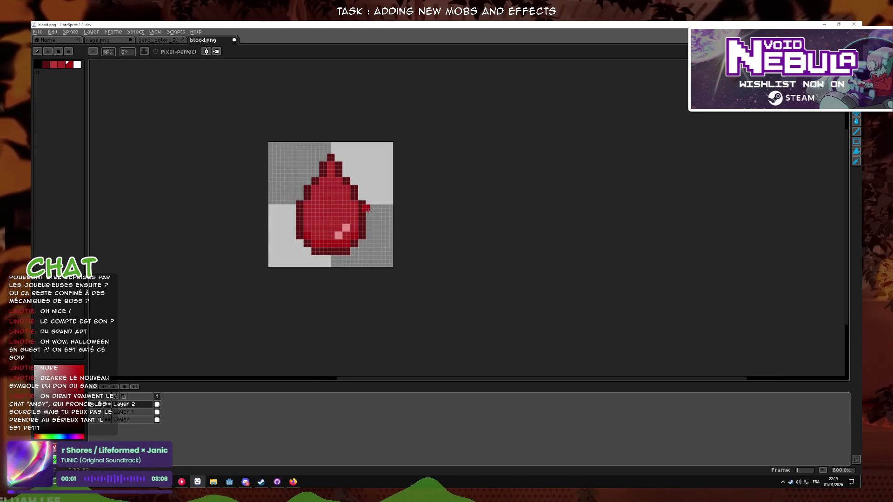
pyautogui.scroll(-1, 368, 210)
pyautogui.scroll(5, 338, 243)
pyautogui.moveTo(354, 270); pyautogui.dragTo(432, 271)
pyautogui.click(493, 274)
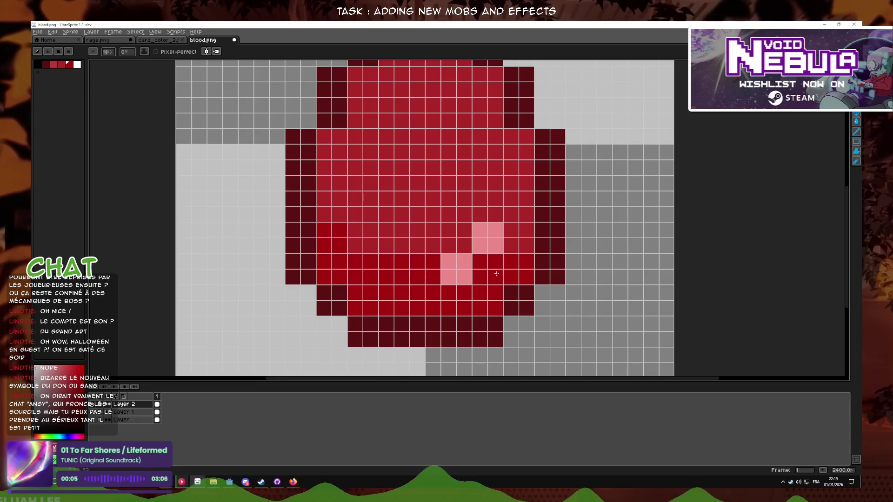
pyautogui.scroll(-6, 529, 249)
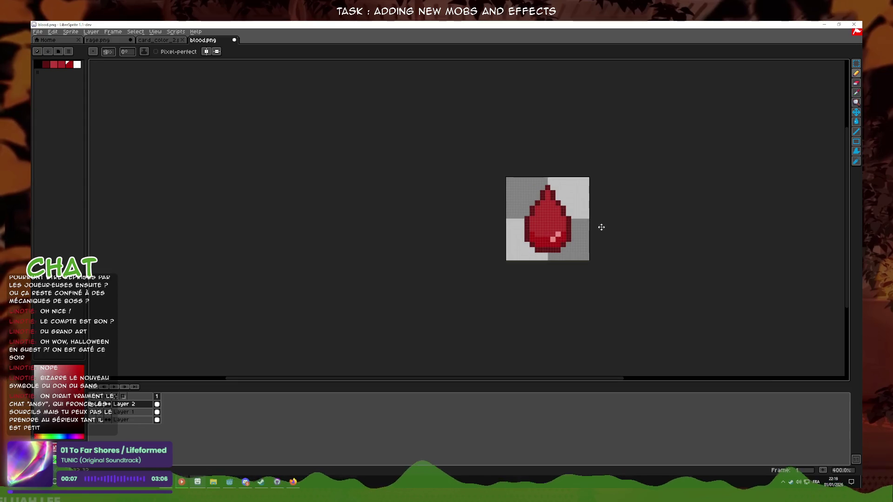
pyautogui.scroll(6, 493, 251)
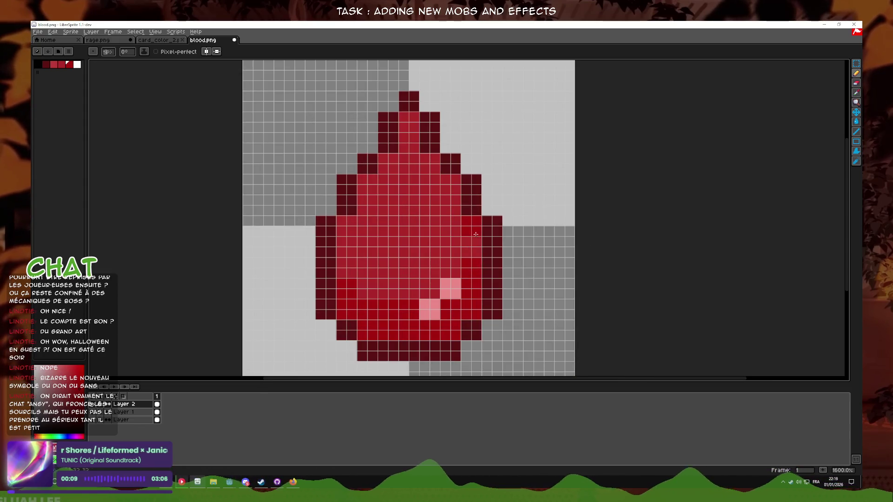
# - Undo the darker stroke along the drop's upper-left edge and recentre the drop in view
pyautogui.moveTo(346, 231); pyautogui.dragTo(376, 188)
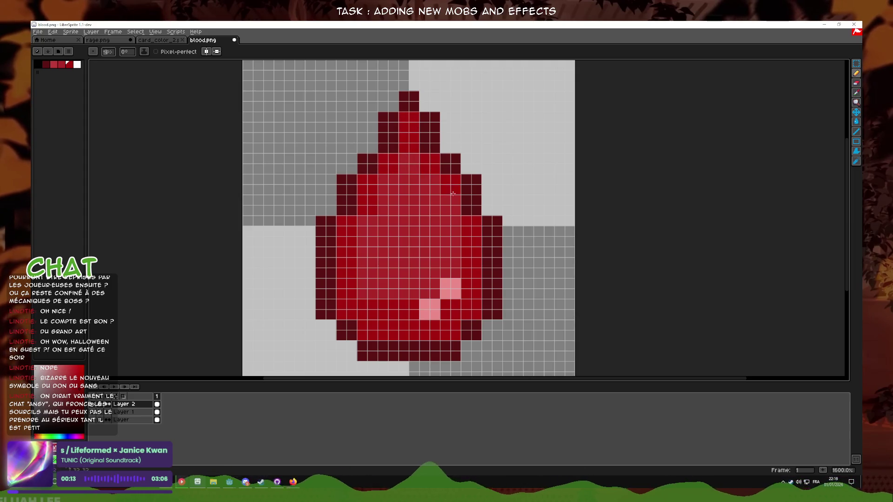
pyautogui.scroll(-6, 455, 212)
pyautogui.scroll(6, 428, 189)
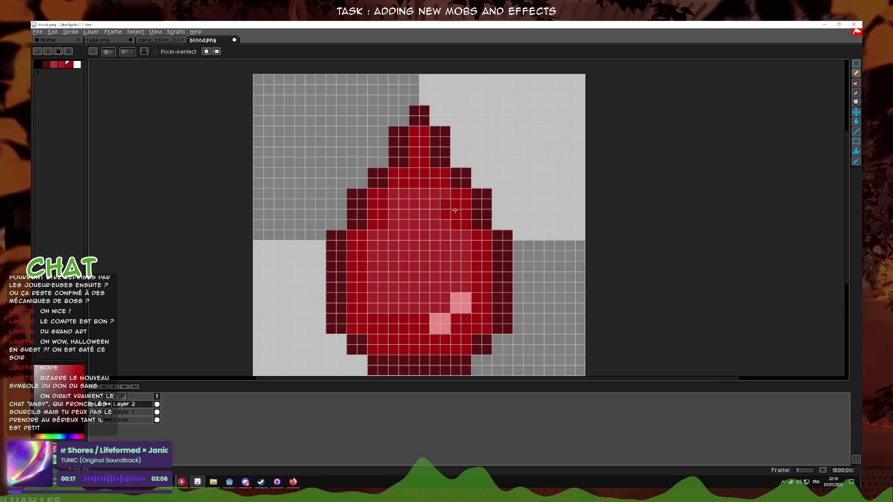
pyautogui.press('v')
pyautogui.hotkey('ctrl', 'z')
pyautogui.hotkey('ctrl', 'z')
pyautogui.hotkey('ctrl', 'z')
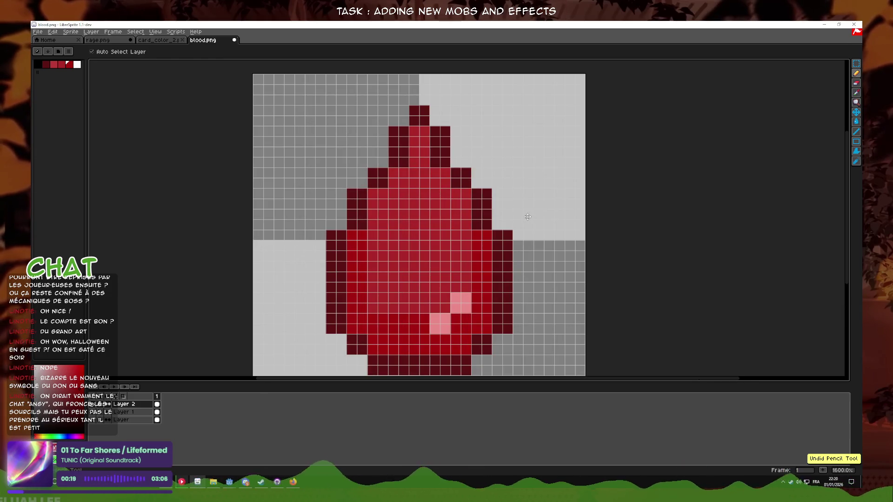
pyautogui.press('b')
pyautogui.click(527, 216)
pyautogui.scroll(-5, 527, 217)
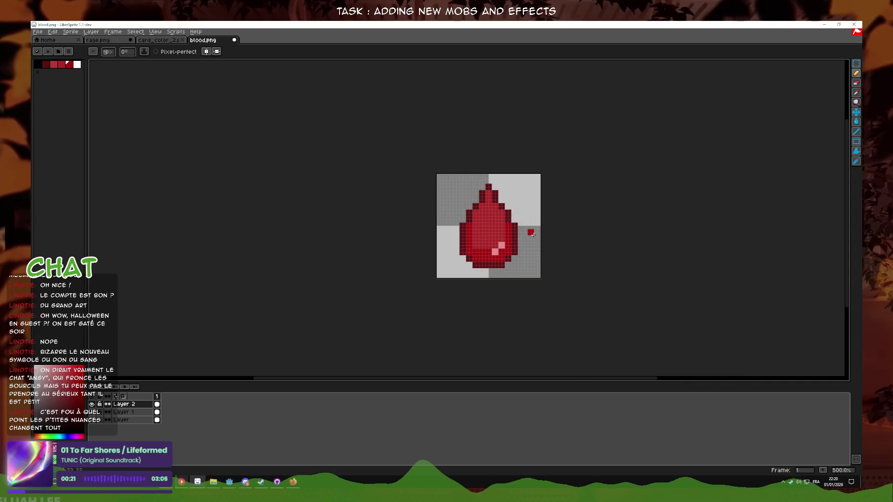
pyautogui.scroll(5, 524, 241)
pyautogui.scroll(-4, 560, 249)
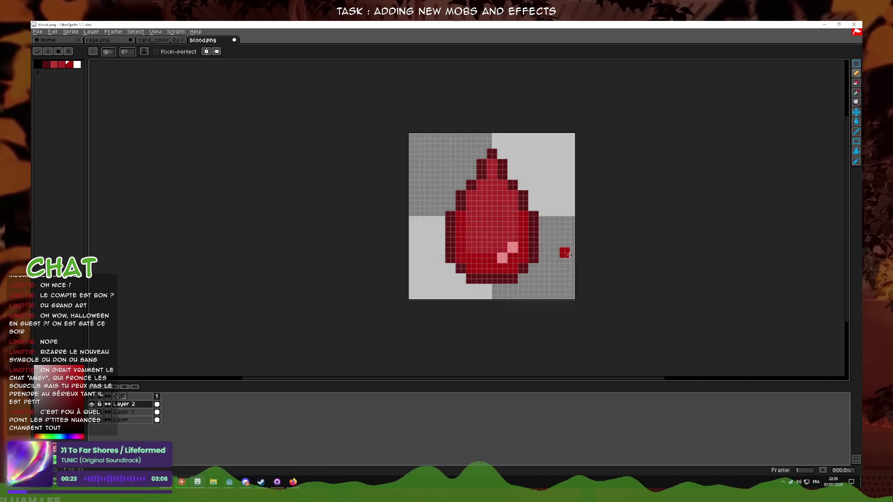
pyautogui.moveTo(580, 253); pyautogui.dragTo(534, 253)
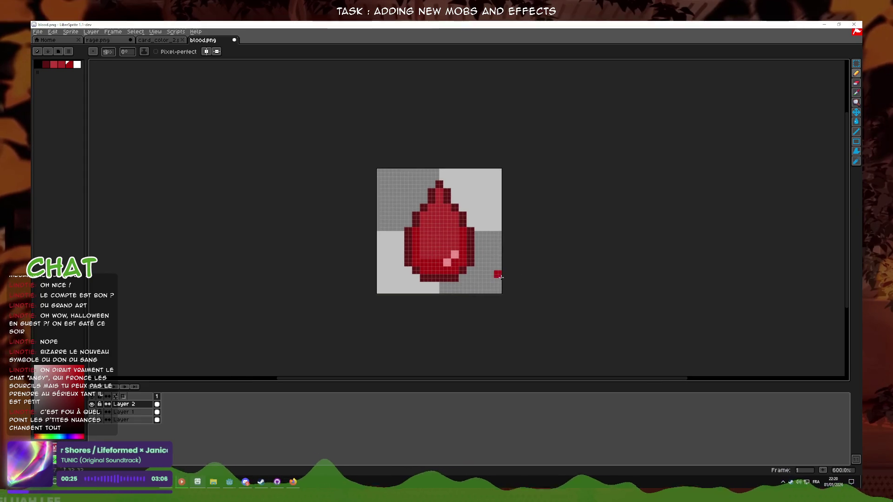
pyautogui.scroll(1, 495, 269)
# - Toggle Layer 2's visibility to compare the small drop against the larger one
pyautogui.click(92, 404)
pyautogui.click(92, 404)
pyautogui.click(92, 404)
pyautogui.click(93, 404)
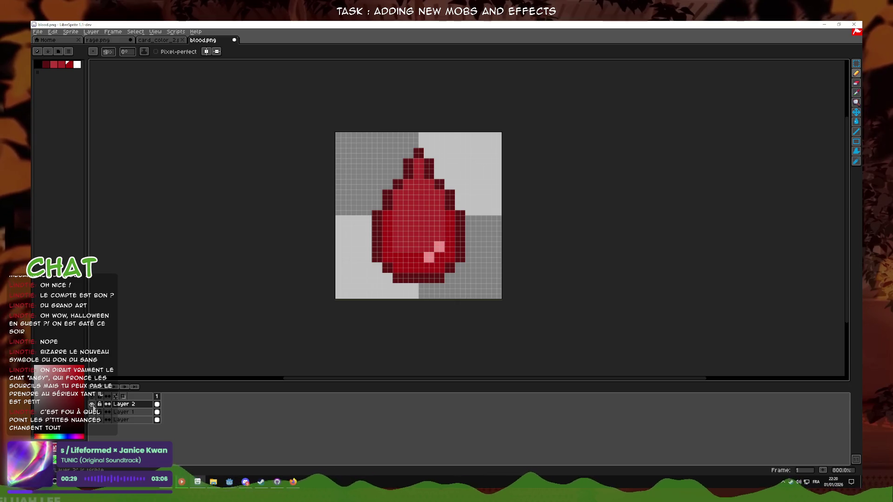
pyautogui.click(91, 404)
pyautogui.click(92, 404)
pyautogui.scroll(1, 451, 247)
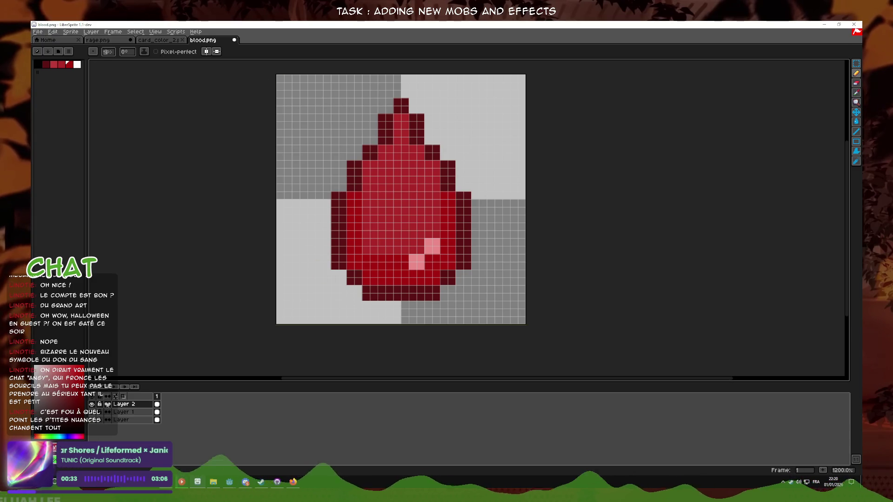
pyautogui.click(92, 404)
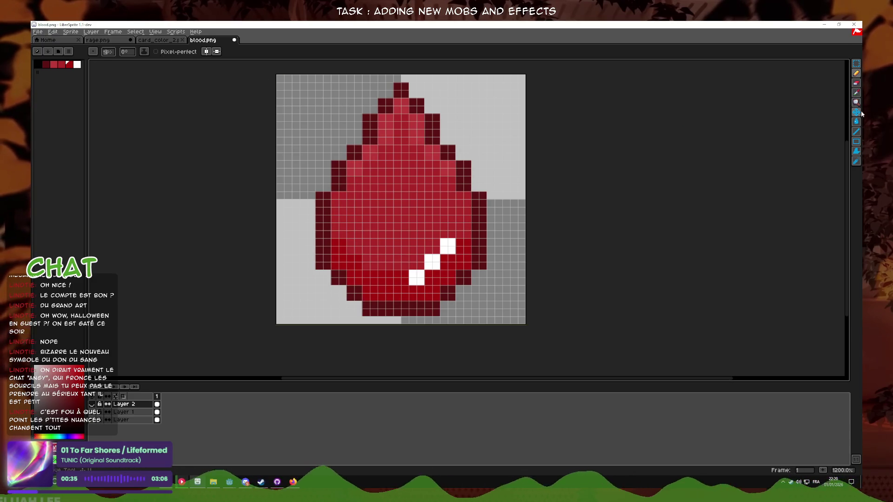
pyautogui.click(856, 92)
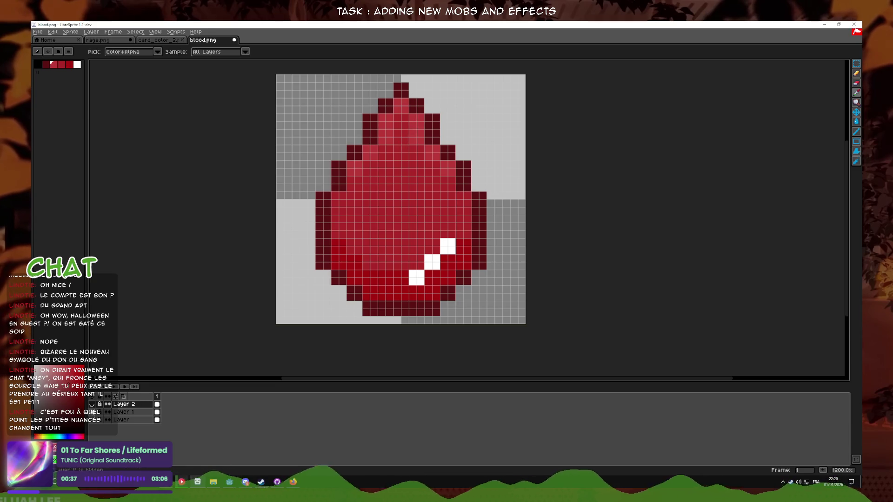
pyautogui.click(92, 404)
pyautogui.click(856, 73)
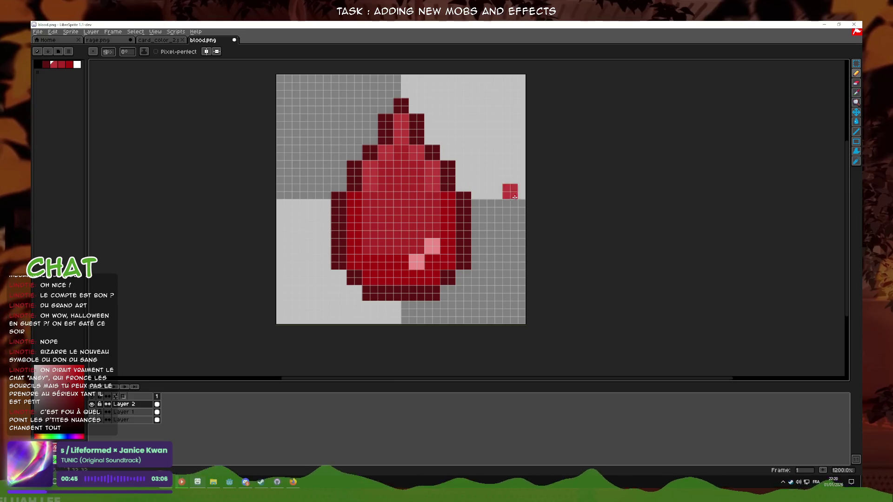
# - Undo the last pencil stroke on the drop
pyautogui.scroll(-5, 512, 196)
pyautogui.scroll(6, 523, 203)
pyautogui.hotkey('ctrl', 'z')
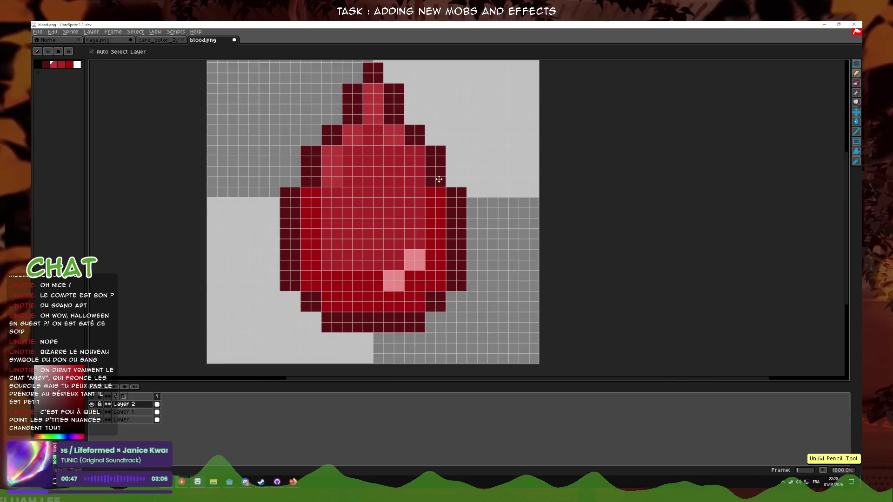
pyautogui.scroll(-6, 485, 168)
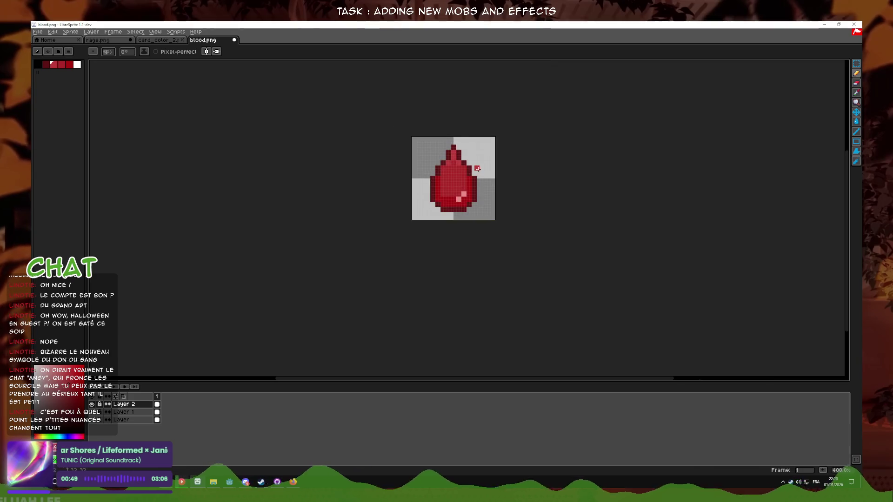
pyautogui.press('v')
pyautogui.press('b')
pyautogui.scroll(3, 474, 186)
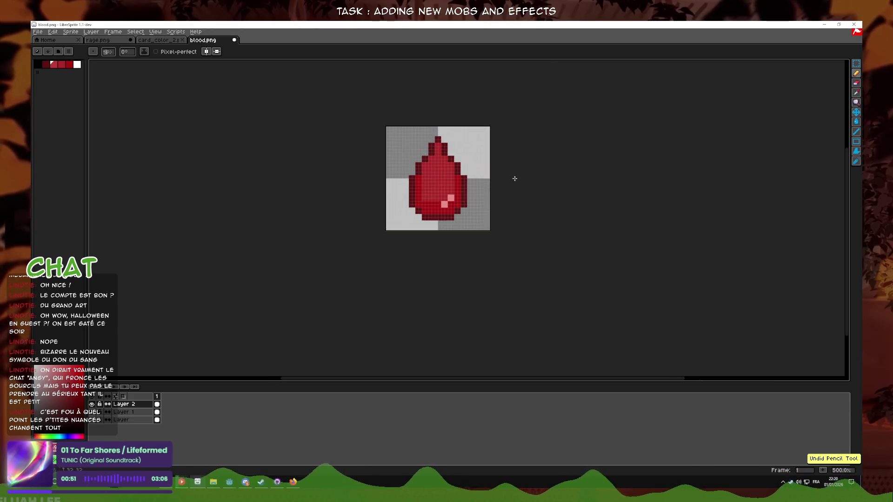
pyautogui.click(37, 31)
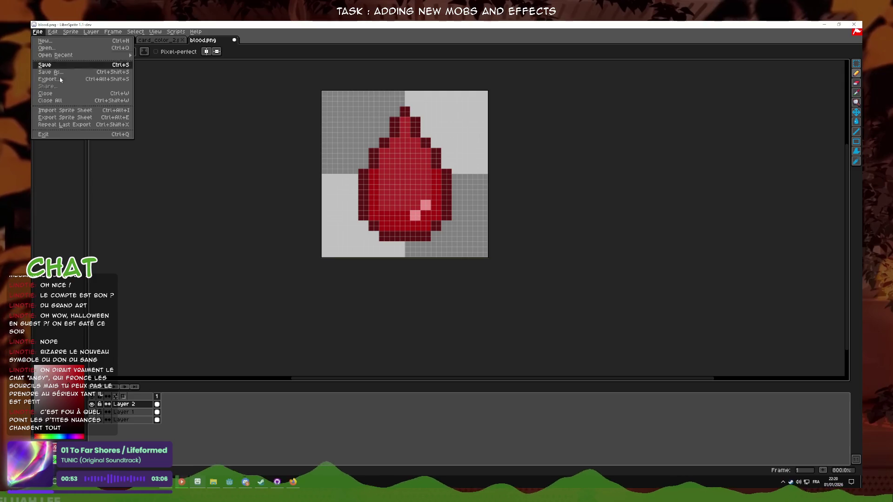
# - Save a copy over blood.png, then drag blood_immune.png from the icons folder into LibreSprite
pyautogui.click(51, 80)
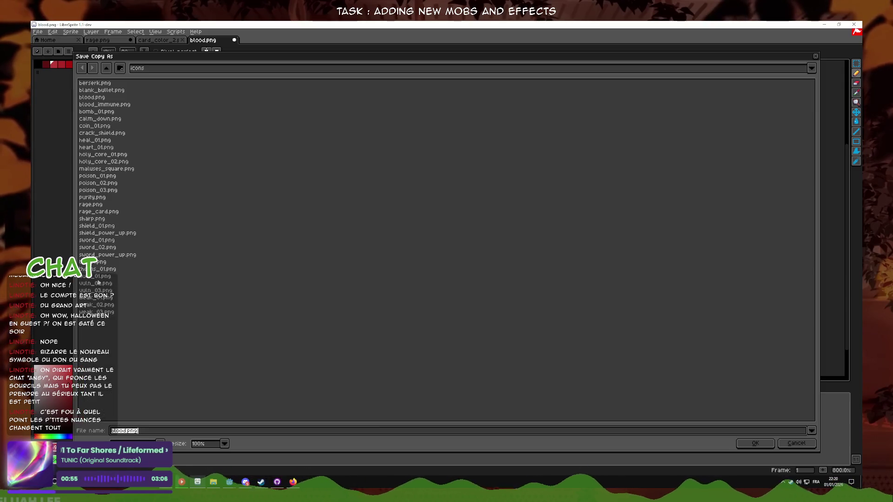
pyautogui.doubleClick(92, 98)
pyautogui.click(414, 268)
pyautogui.click(425, 274)
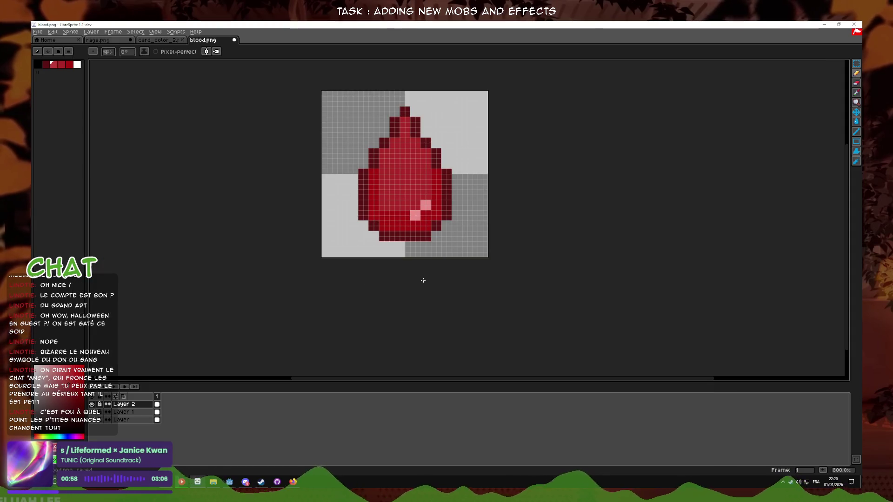
pyautogui.click(214, 482)
pyautogui.moveTo(250, 280)
pyautogui.mouseDown()
pyautogui.moveTo(278, 257)
pyautogui.moveTo(648, 236)
pyautogui.mouseUp()
# - Copy blood_immune.png's bright-red bracket onto a new Layer 3 in blood.png
pyautogui.scroll(6, 506, 219)
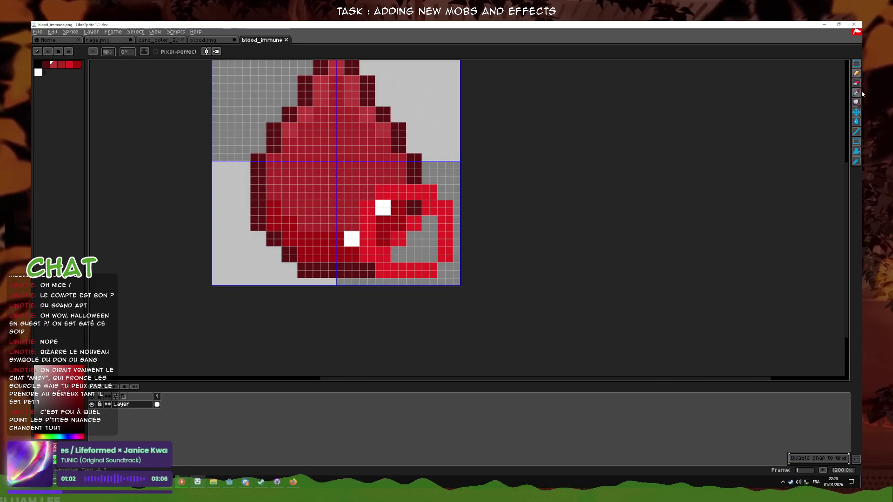
pyautogui.click(853, 65)
pyautogui.click(395, 236)
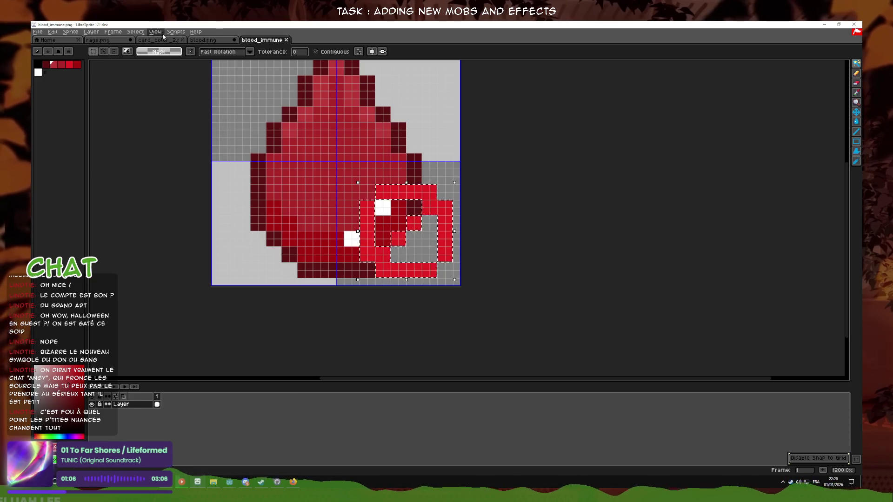
pyautogui.click(204, 40)
pyautogui.scroll(2, 386, 218)
pyautogui.hotkey('ctrl', 'shift', 'n')
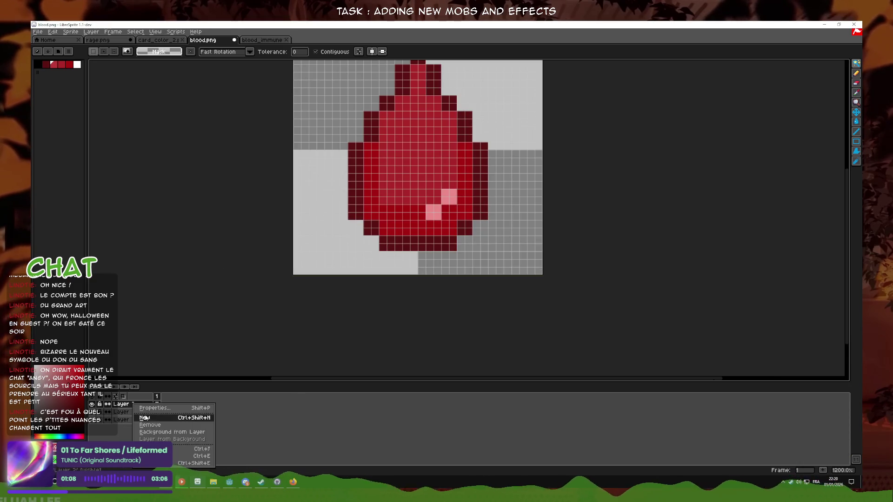
pyautogui.hotkey('ctrl', 'v')
pyautogui.scroll(-2, 604, 222)
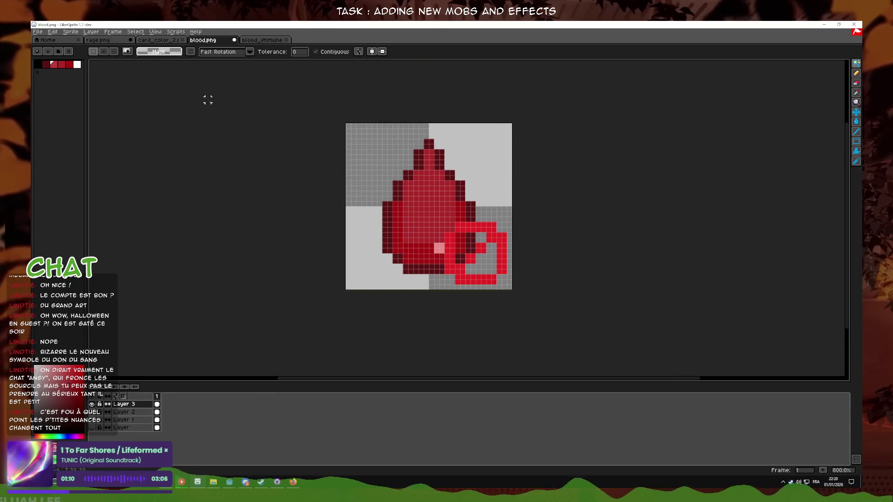
# - Save a copy of the sprite over blood.png in the icons folder
pyautogui.click(37, 32)
pyautogui.click(49, 79)
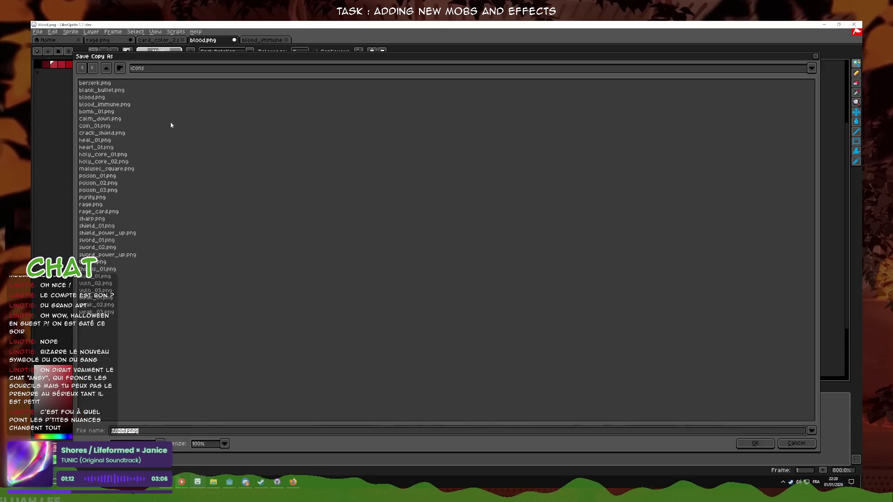
pyautogui.doubleClick(110, 106)
pyautogui.press('Return')
pyautogui.press('Return')
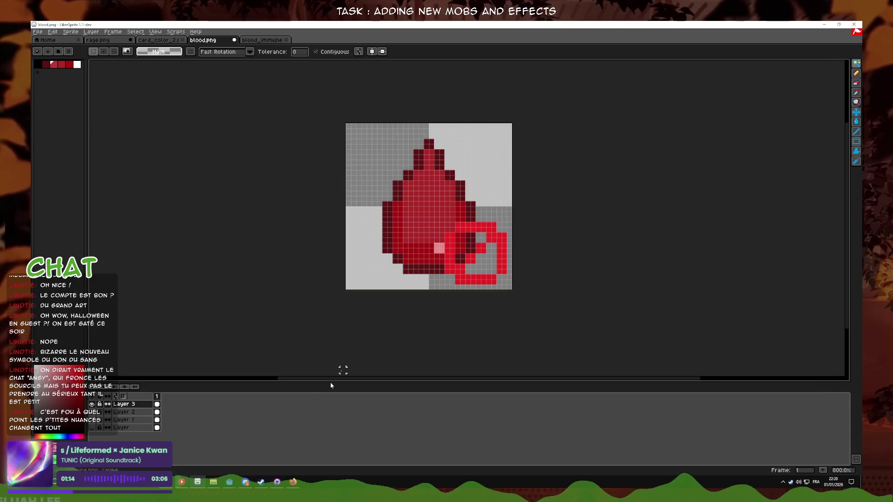
pyautogui.click(229, 483)
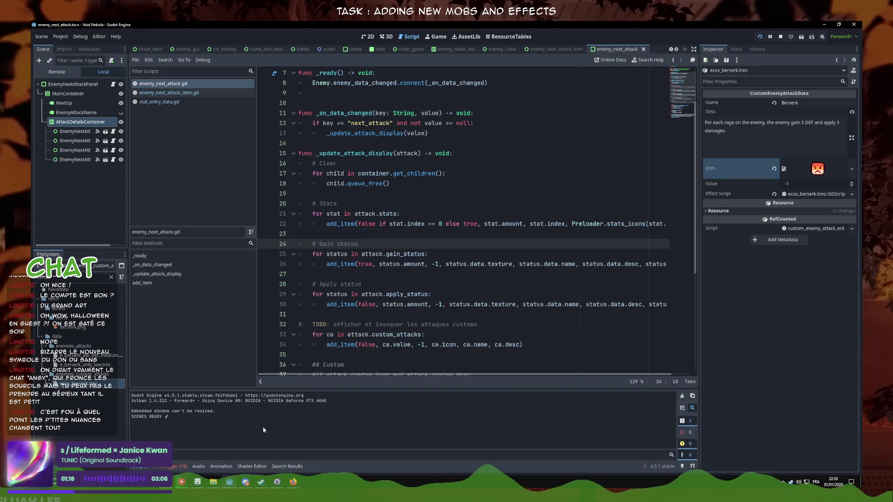
# - Run Void Nebula from Godot and click past the title and character select into a new run
pyautogui.click(423, 276)
pyautogui.click(760, 37)
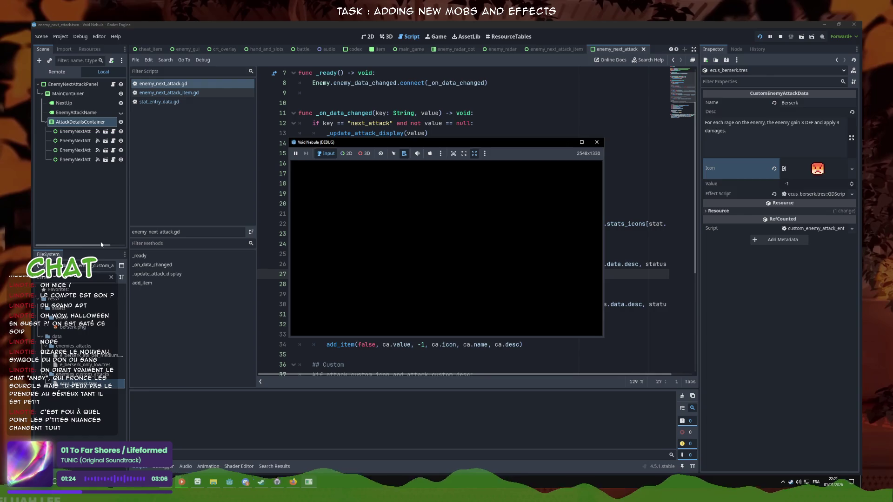
pyautogui.click(355, 267)
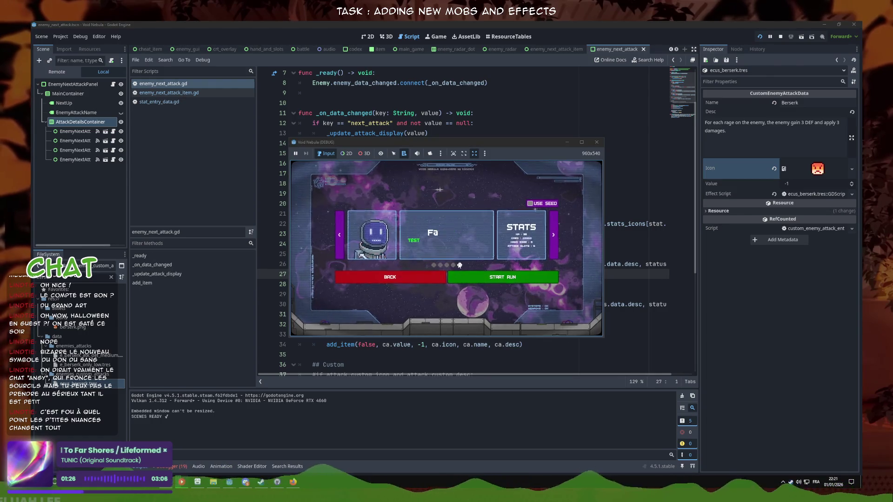
pyautogui.click(489, 278)
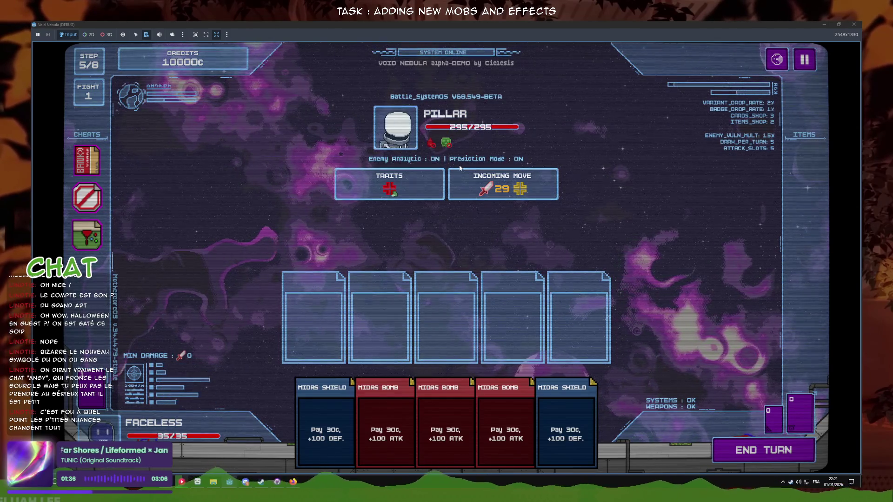
# - Use the Stop sign cheat from the CHEATS column to cancel Pillar's next attack
pyautogui.moveTo(107, 199)
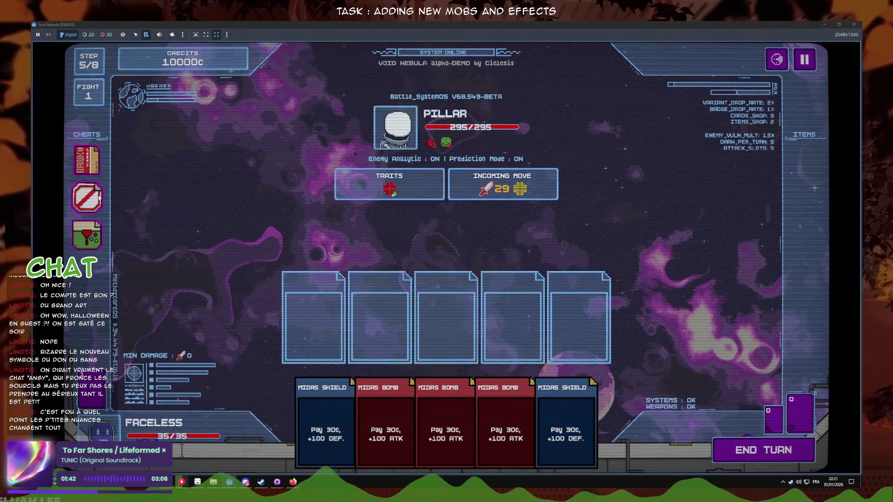
pyautogui.click(88, 201)
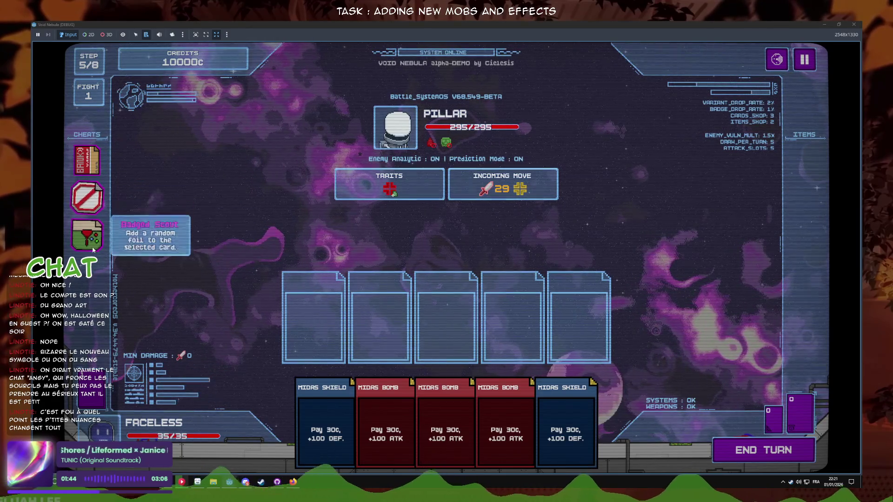
pyautogui.click(92, 237)
pyautogui.click(88, 198)
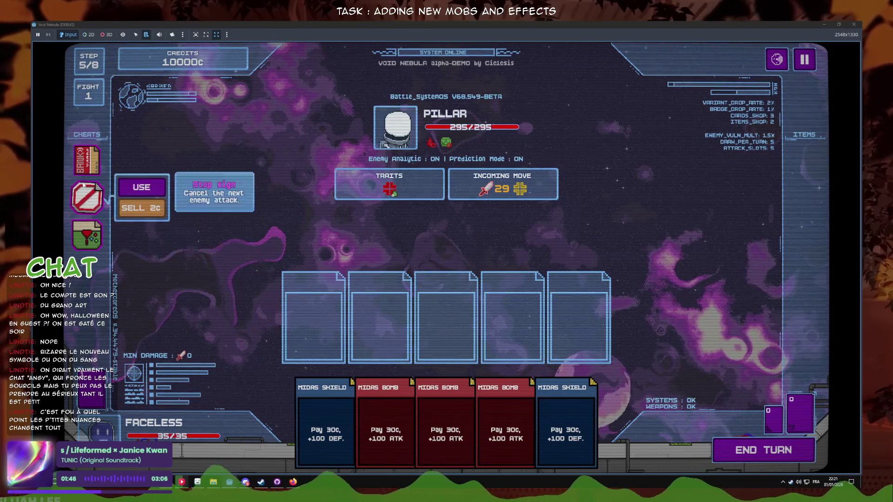
pyautogui.click(87, 202)
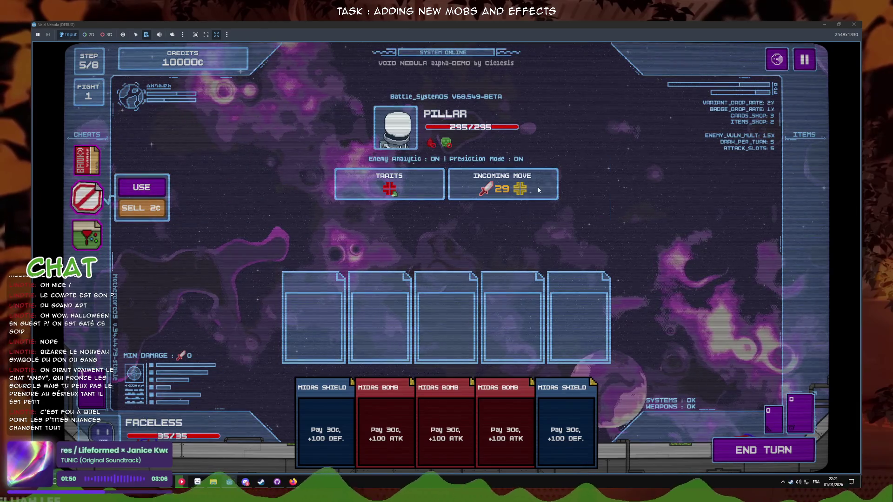
pyautogui.click(142, 188)
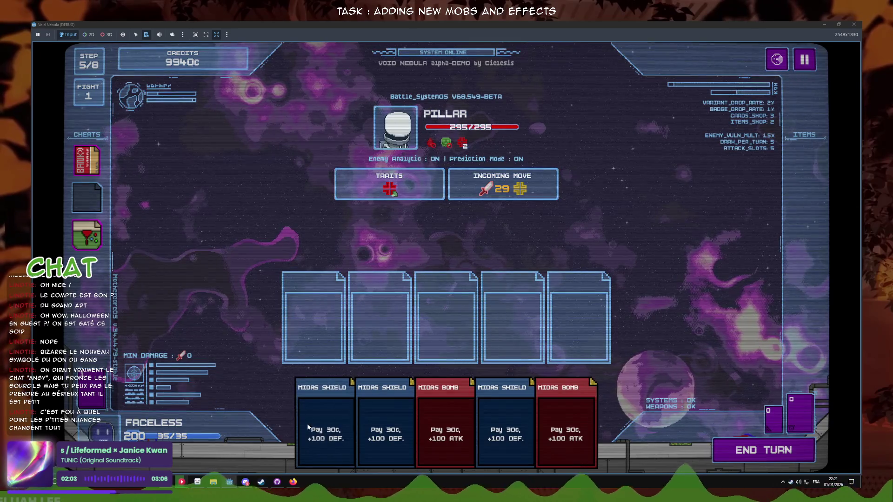
# - Return to LibreSprite and switch from the blood drop sprite to rage.png
pyautogui.moveTo(233, 486)
pyautogui.click(235, 469)
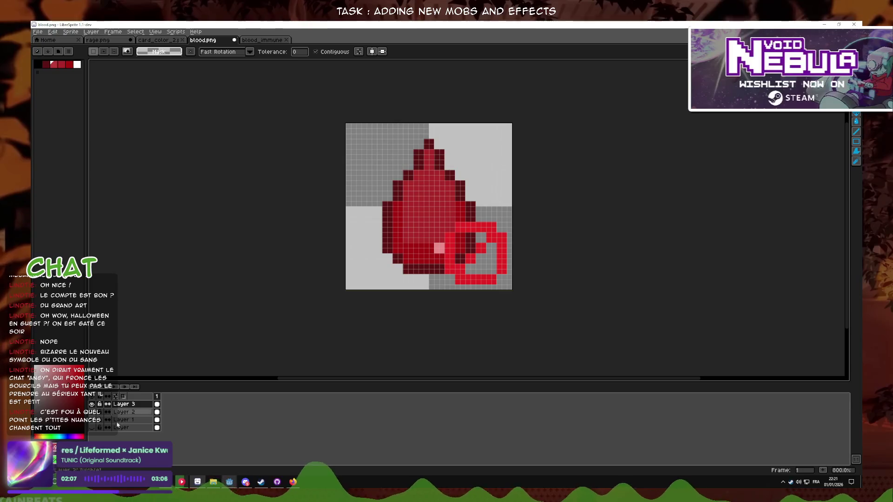
pyautogui.click(92, 420)
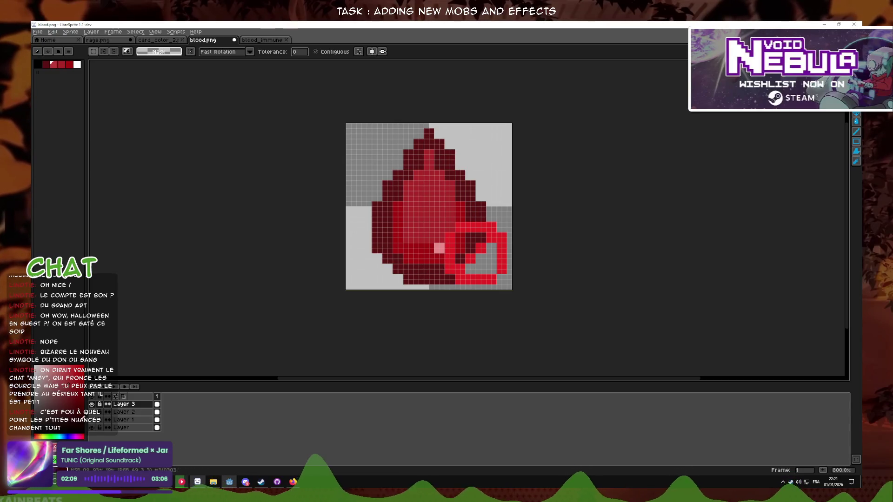
pyautogui.hotkey('ctrl', 'shift', 'Tab')
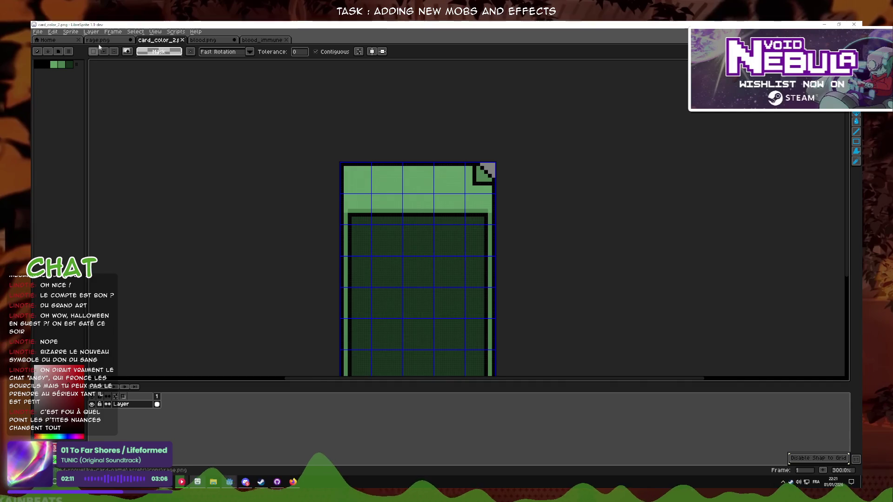
pyautogui.click(112, 46)
# - Show the face outline and cream fill layers, hide the overlays, and duplicate Layer 4
pyautogui.click(92, 412)
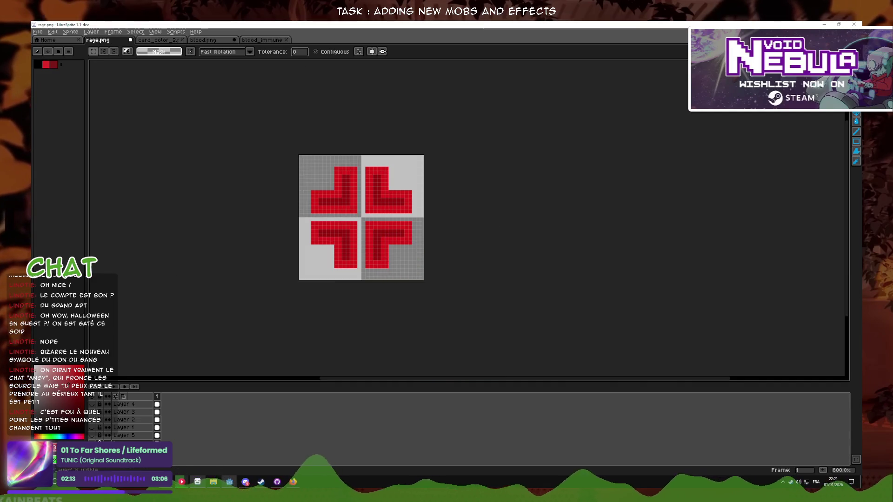
pyautogui.click(92, 428)
pyautogui.click(92, 404)
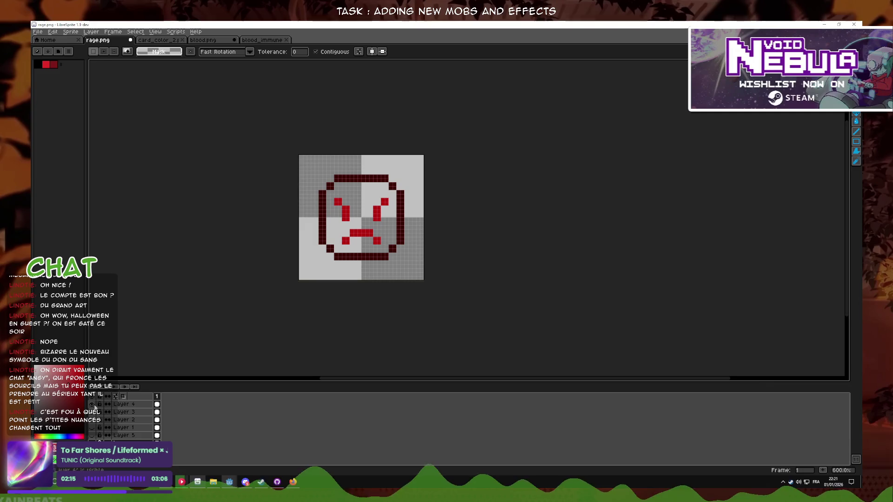
pyautogui.click(92, 420)
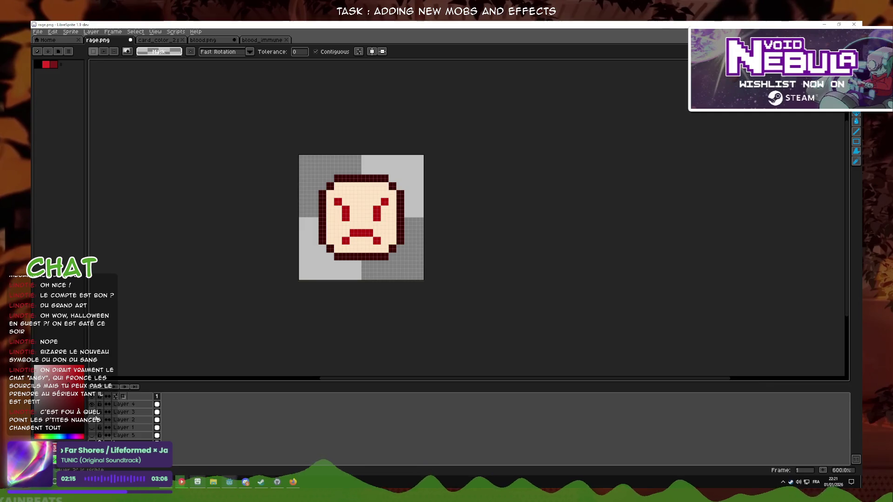
pyautogui.click(92, 420)
pyautogui.click(92, 420)
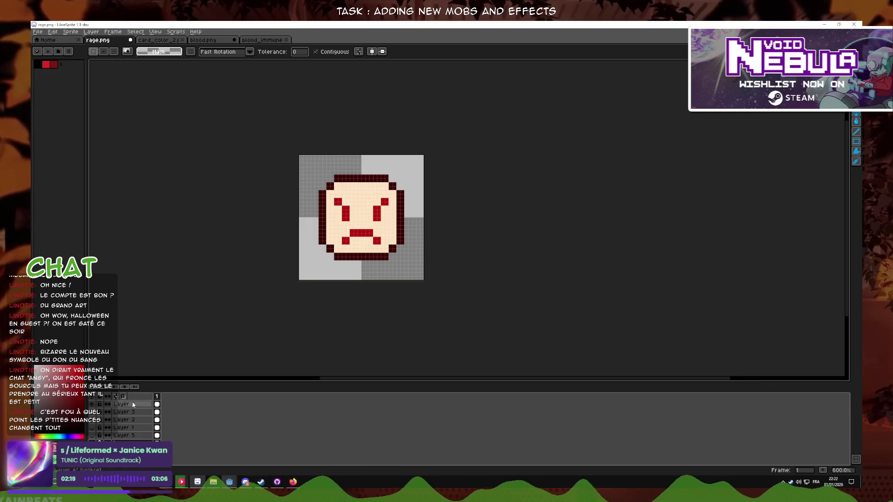
pyautogui.click(123, 405)
pyautogui.scroll(3, 367, 226)
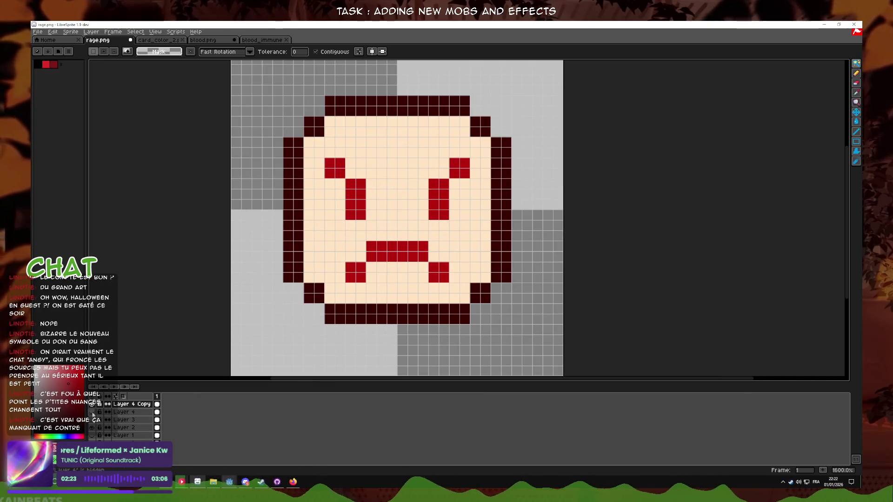
# - Hide Layer 2's cream face fill
pyautogui.click(93, 428)
pyautogui.click(92, 428)
pyautogui.click(93, 427)
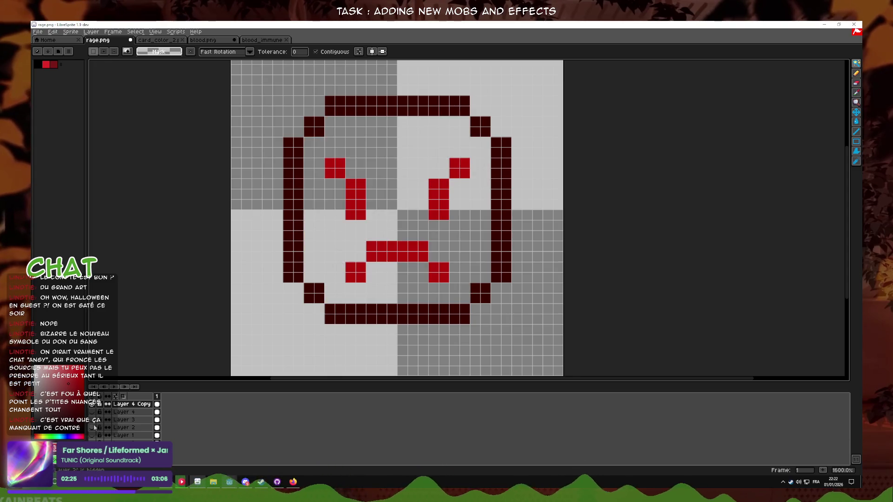
pyautogui.scroll(-1, 563, 214)
pyautogui.scroll(1, 606, 199)
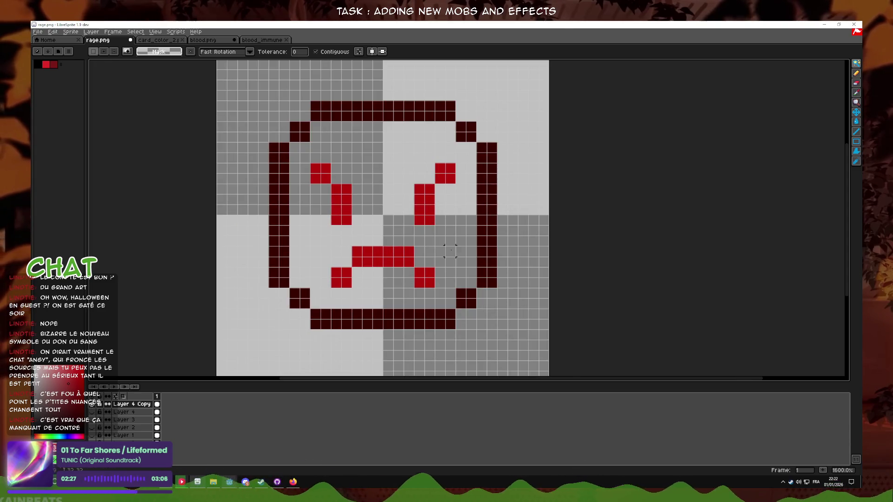
pyautogui.click(857, 93)
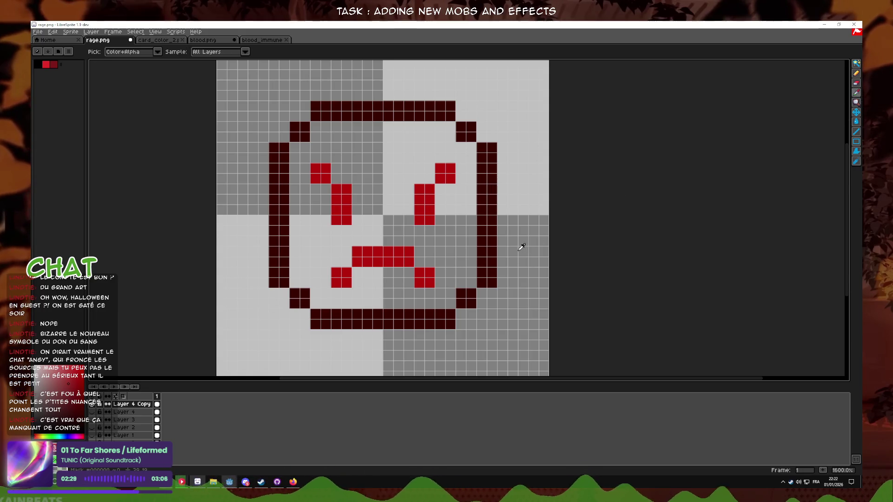
pyautogui.scroll(1, 432, 258)
pyautogui.scroll(-1, 423, 261)
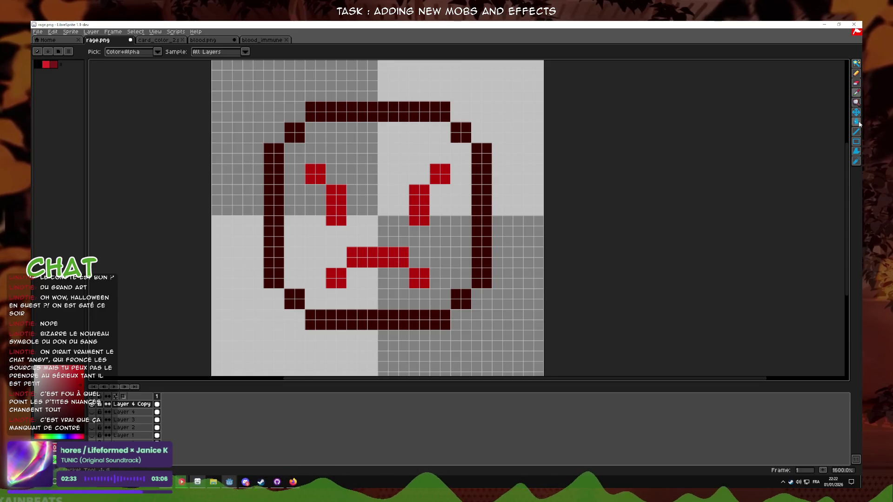
# - Erase the red brows and frown from Layer 4 Copy, then show the pixel grid
pyautogui.click(859, 83)
pyautogui.moveTo(357, 278)
pyautogui.mouseDown()
pyautogui.moveTo(417, 275)
pyautogui.moveTo(355, 275)
pyautogui.moveTo(325, 195)
pyautogui.moveTo(314, 193)
pyautogui.moveTo(439, 185)
pyautogui.mouseUp()
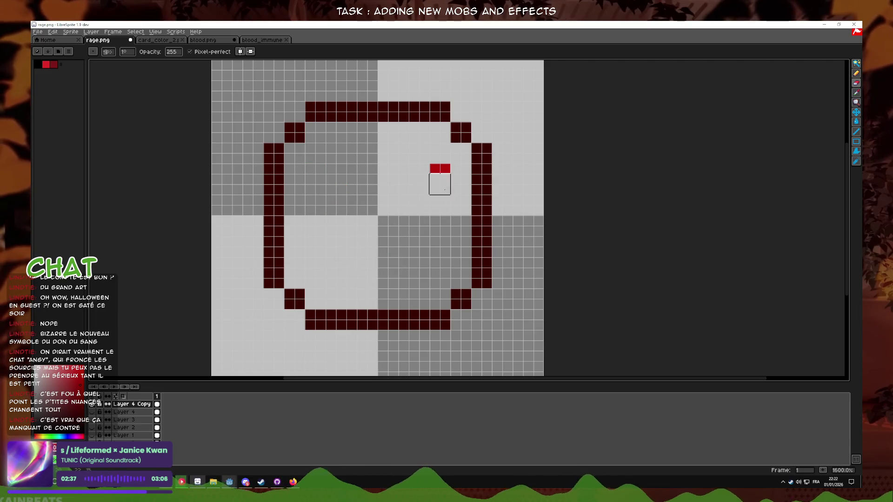
pyautogui.click(858, 75)
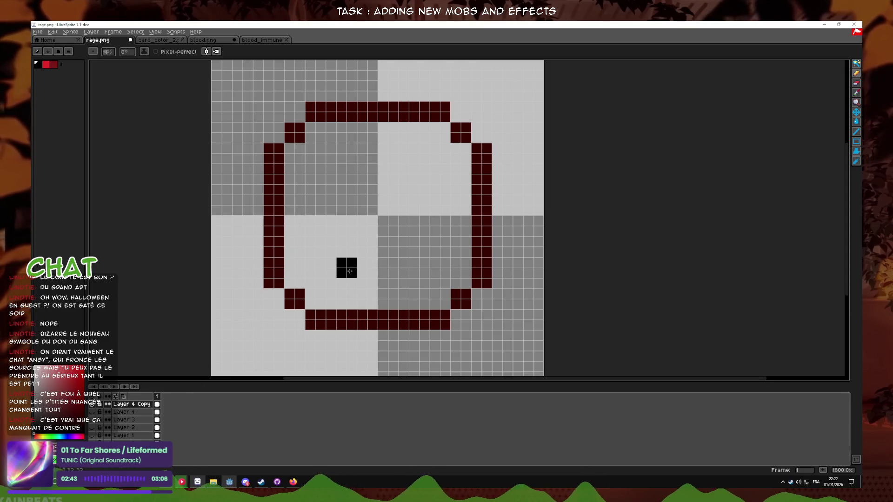
pyautogui.hotkey('ctrl', "'")
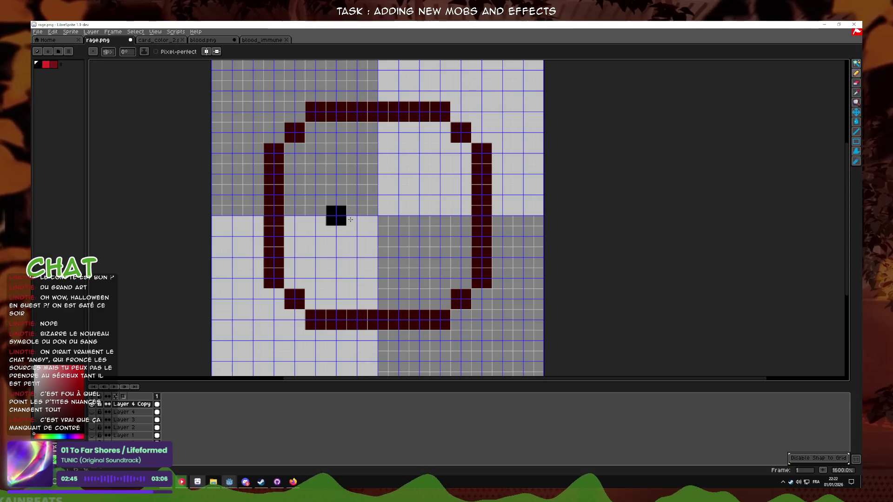
# - Sketch trial black eye blocks and undo the unsatisfactory strokes
pyautogui.click(361, 219)
pyautogui.click(318, 197)
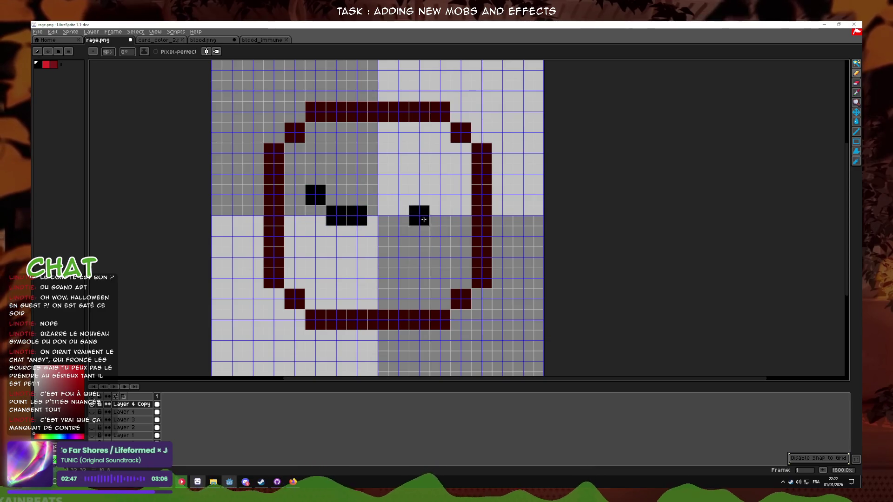
pyautogui.click(399, 216)
pyautogui.click(418, 215)
pyautogui.click(440, 196)
pyautogui.scroll(-4, 495, 228)
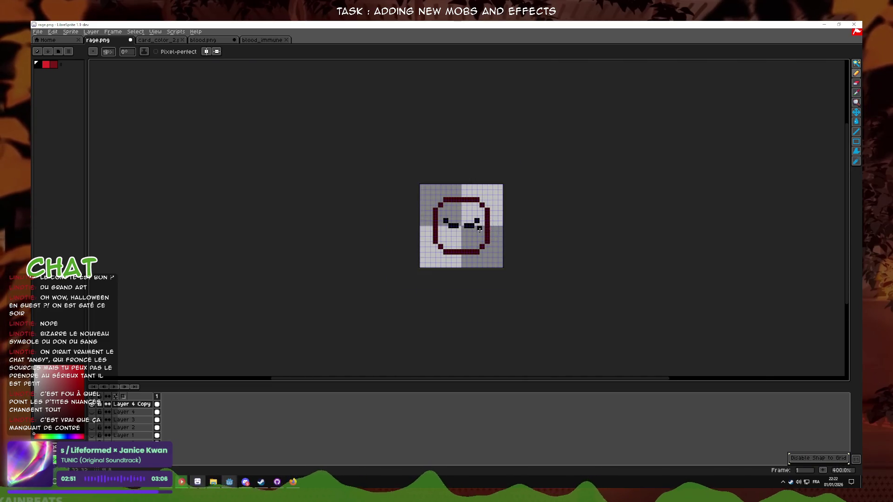
pyautogui.scroll(5, 480, 228)
pyautogui.hotkey('ctrl', 'z')
pyautogui.hotkey('ctrl', 'z')
pyautogui.hotkey('ctrl', 'z')
pyautogui.moveTo(293, 201); pyautogui.dragTo(323, 201)
pyautogui.click(449, 208)
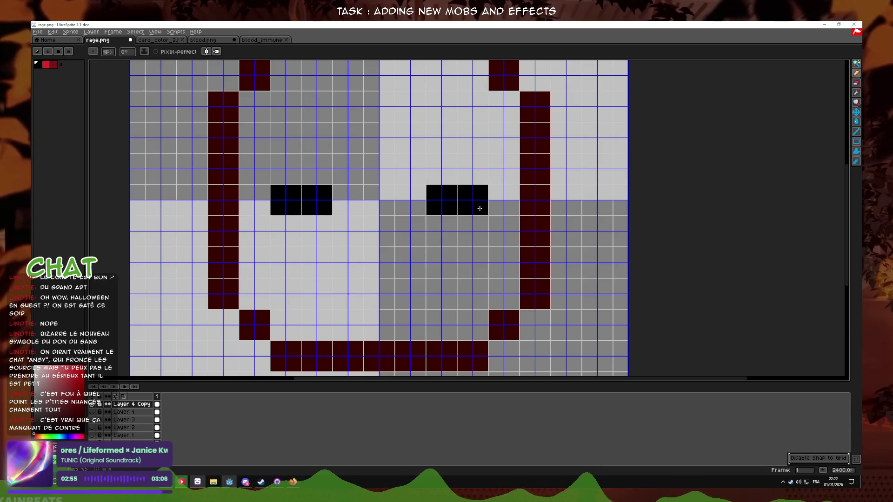
pyautogui.scroll(-7, 477, 209)
pyautogui.scroll(7, 527, 228)
pyautogui.hotkey('ctrl', 'z')
pyautogui.hotkey('ctrl', 'z')
pyautogui.hotkey('ctrl', 'z')
# - Paint a second set of black eye blocks, then undo them
pyautogui.hotkey('ctrl', 'z')
pyautogui.press('b')
pyautogui.click(290, 147)
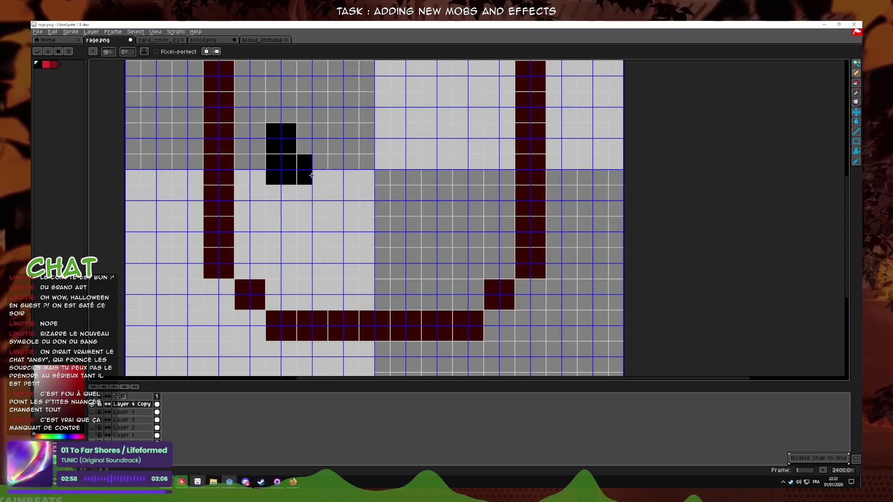
pyautogui.click(321, 177)
pyautogui.click(437, 169)
pyautogui.click(468, 138)
pyautogui.scroll(-7, 468, 139)
pyautogui.scroll(5, 514, 160)
pyautogui.hotkey('ctrl', 'z')
pyautogui.hotkey('ctrl', 'z')
pyautogui.hotkey('ctrl', 'z')
pyautogui.press('b')
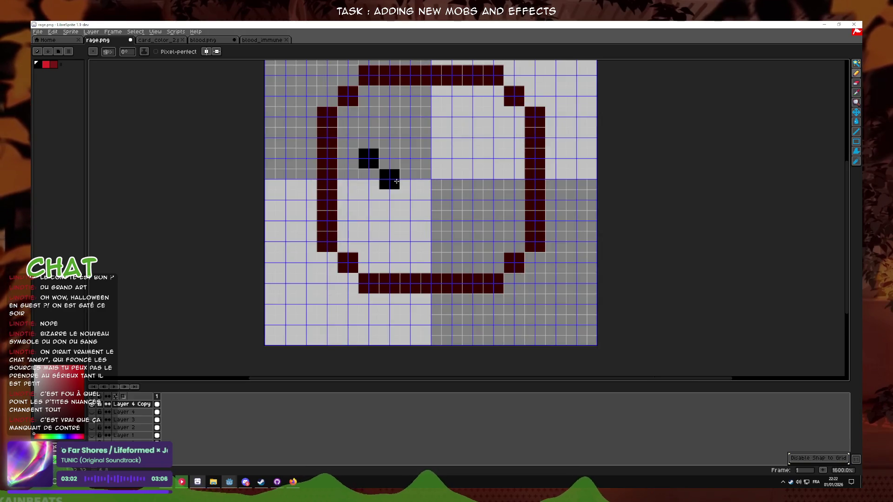
pyautogui.hotkey('ctrl', 'z')
# - Paint two L-shaped black eyes, each from two blocks plus a corner pixel
pyautogui.click(389, 158)
pyautogui.click(368, 179)
pyautogui.click(472, 158)
pyautogui.click(493, 179)
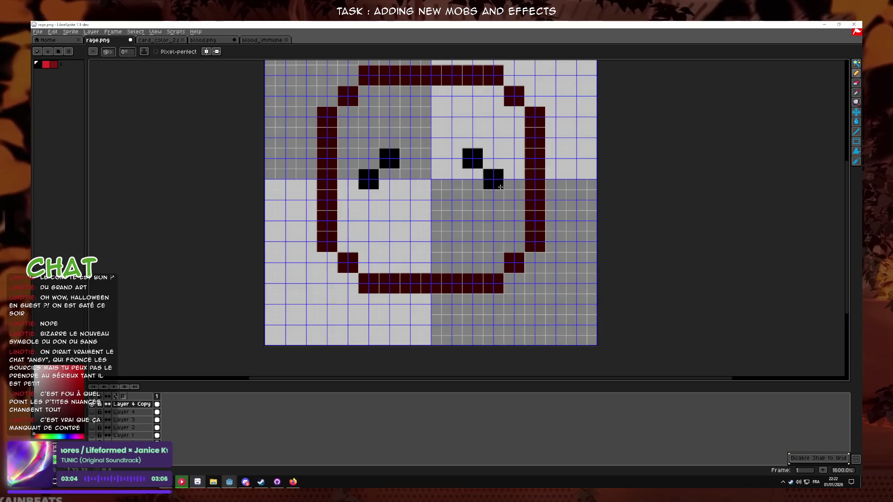
pyautogui.scroll(-8, 537, 201)
pyautogui.scroll(6, 537, 201)
pyautogui.click(404, 202)
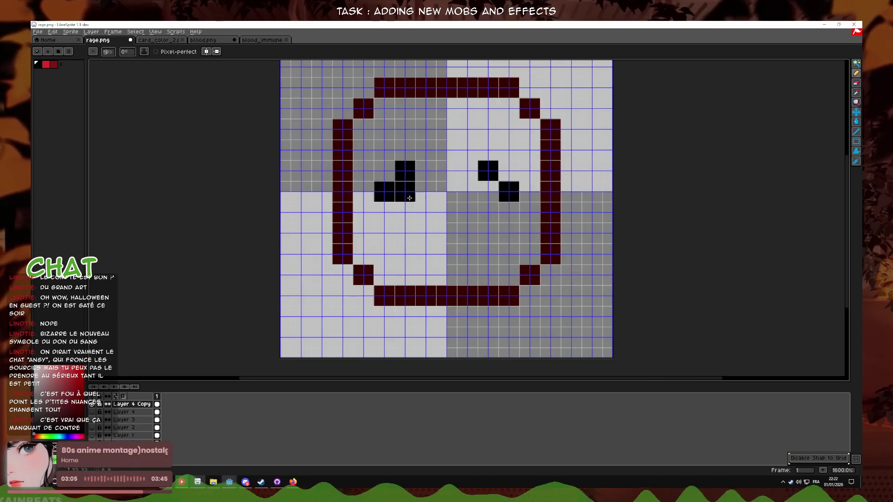
pyautogui.click(488, 204)
pyautogui.scroll(-7, 516, 209)
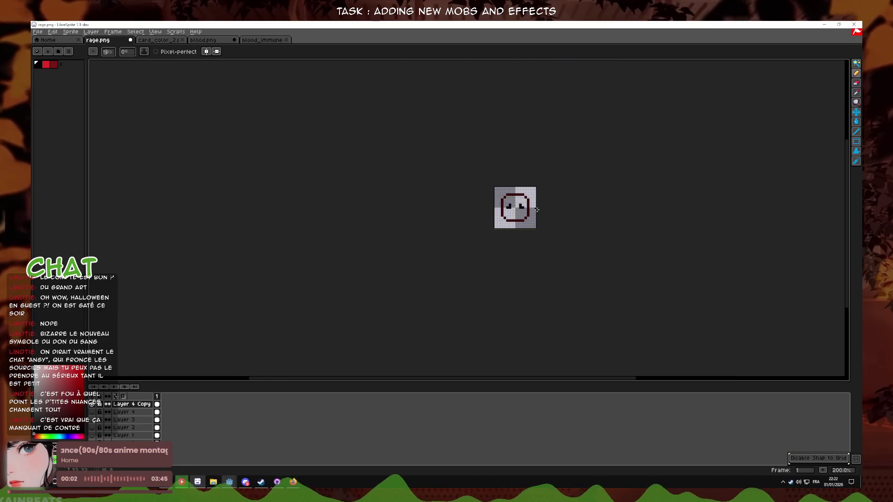
pyautogui.scroll(7, 530, 204)
# - Paint a wide black rectangular mouth below the eyes
pyautogui.click(356, 253)
pyautogui.moveTo(362, 243)
pyautogui.mouseDown()
pyautogui.moveTo(398, 228)
pyautogui.moveTo(382, 253)
pyautogui.mouseUp()
pyautogui.scroll(-3, 418, 272)
pyautogui.scroll(2, 438, 269)
pyautogui.scroll(-5, 437, 269)
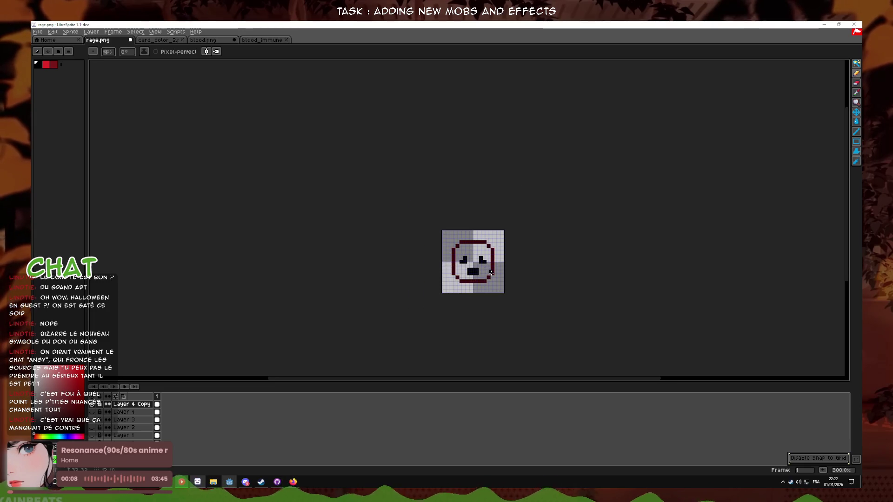
pyautogui.scroll(5, 491, 272)
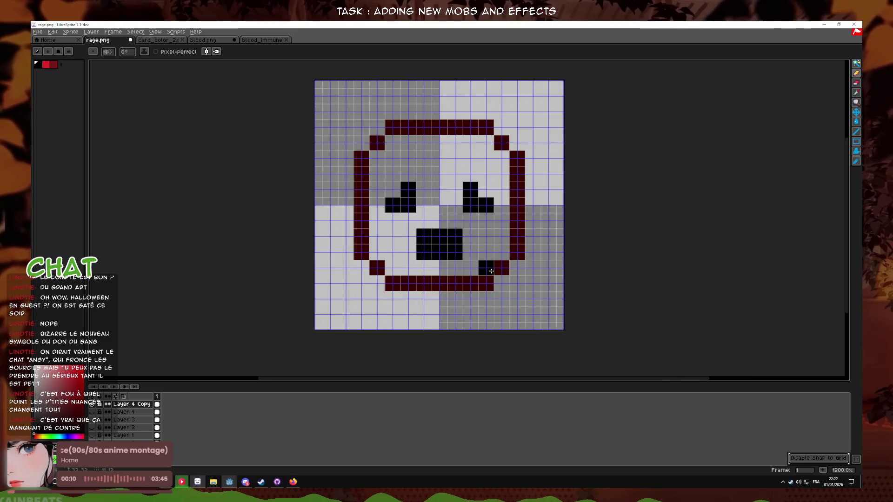
pyautogui.scroll(1, 492, 260)
pyautogui.hscroll(1, 460, 250)
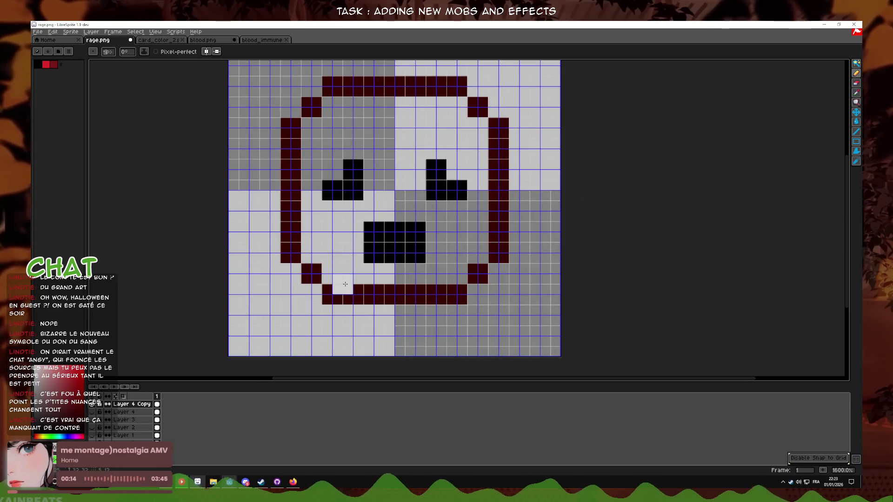
pyautogui.click(93, 422)
pyautogui.click(93, 421)
# - Sample the peach skin colour from Layer 2 with the eyedropper, then hide Layer 2
pyautogui.click(93, 428)
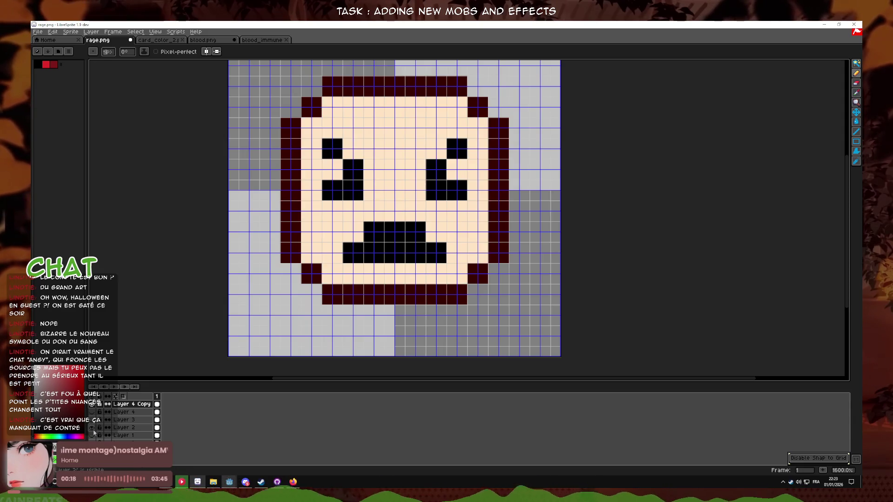
pyautogui.click(857, 94)
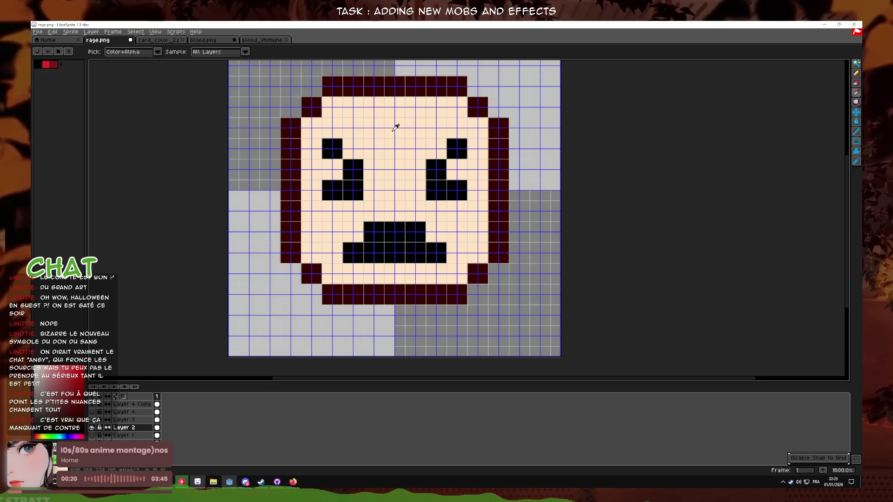
pyautogui.click(92, 428)
pyautogui.click(131, 404)
pyautogui.click(856, 121)
# - Paint-bucket the face interior on Layer 4 Copy with peach, hiding the pixel grid
pyautogui.click(454, 216)
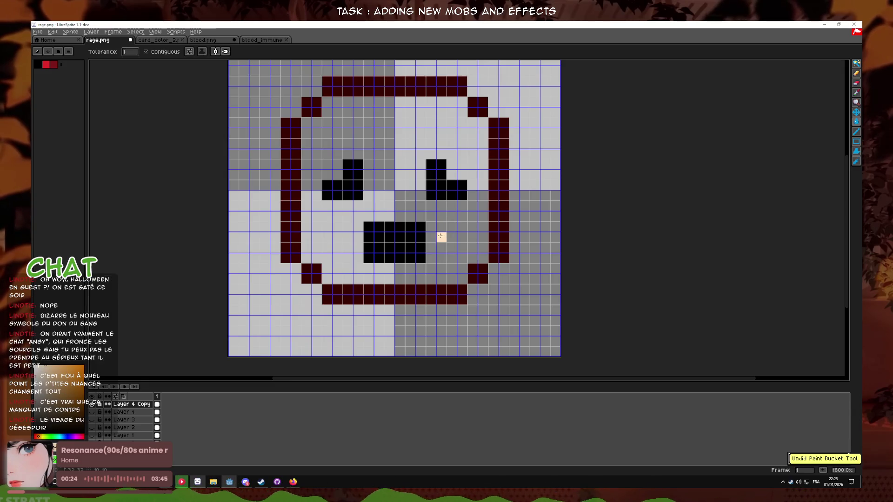
pyautogui.hotkey('ctrl', "'")
pyautogui.click(460, 233)
pyautogui.scroll(-2, 451, 246)
pyautogui.scroll(2, 460, 260)
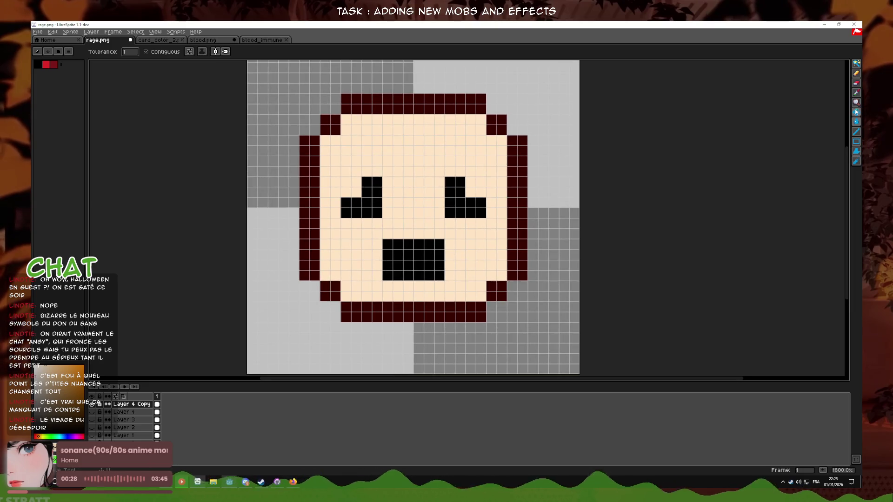
pyautogui.click(856, 73)
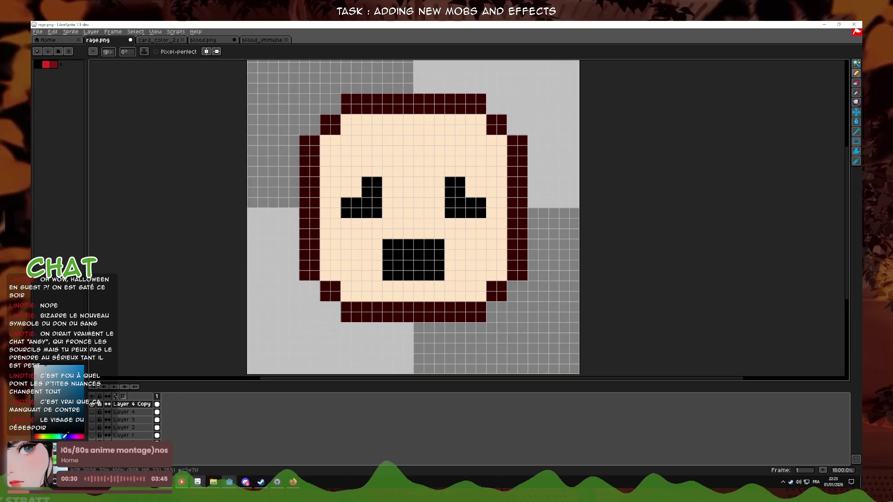
pyautogui.press('g')
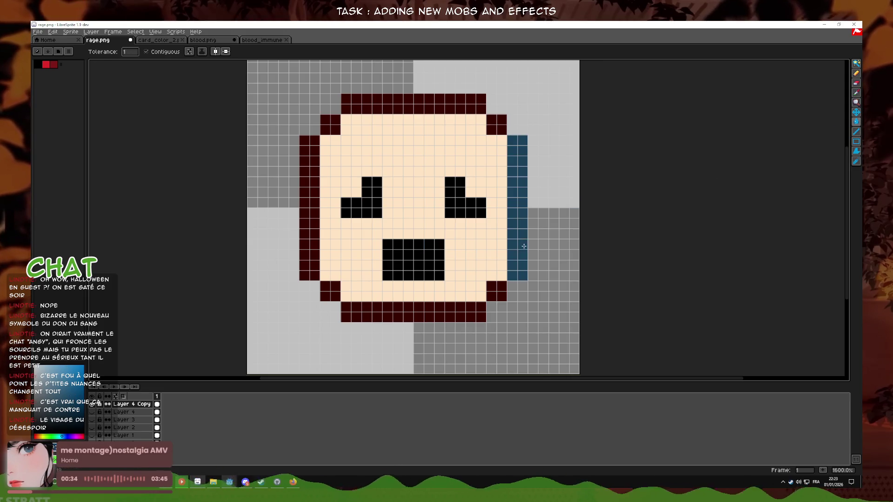
# - Fill every outline segment of the face with blue
pyautogui.click(496, 291)
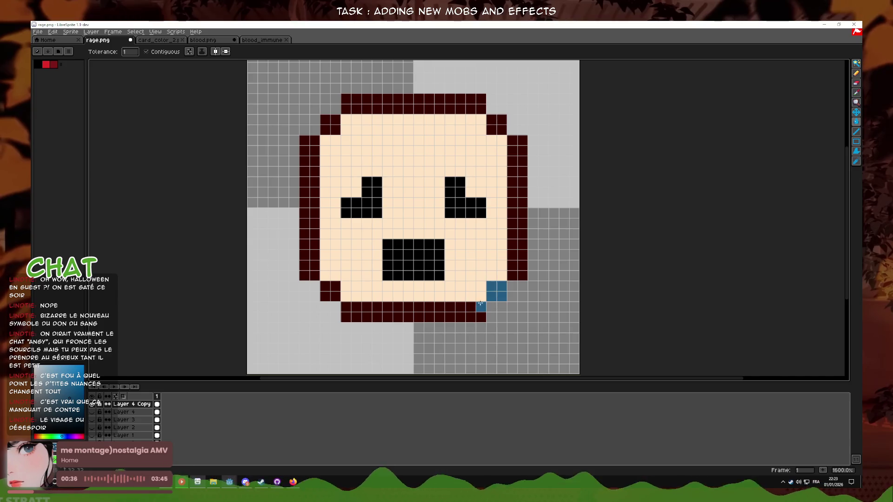
pyautogui.click(475, 312)
pyautogui.click(512, 265)
pyautogui.click(327, 291)
pyautogui.click(311, 140)
pyautogui.click(367, 111)
pyautogui.click(497, 124)
pyautogui.scroll(-3, 497, 188)
pyautogui.scroll(3, 500, 188)
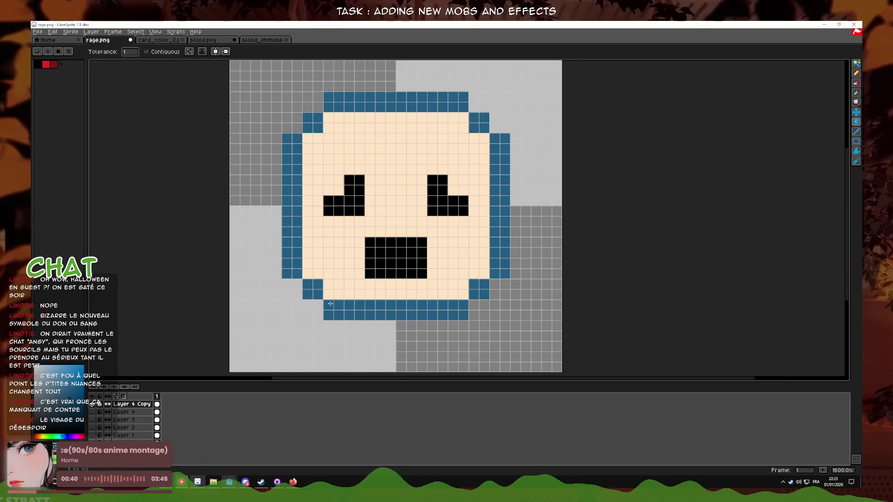
pyautogui.scroll(1, 330, 304)
pyautogui.scroll(-1, 362, 309)
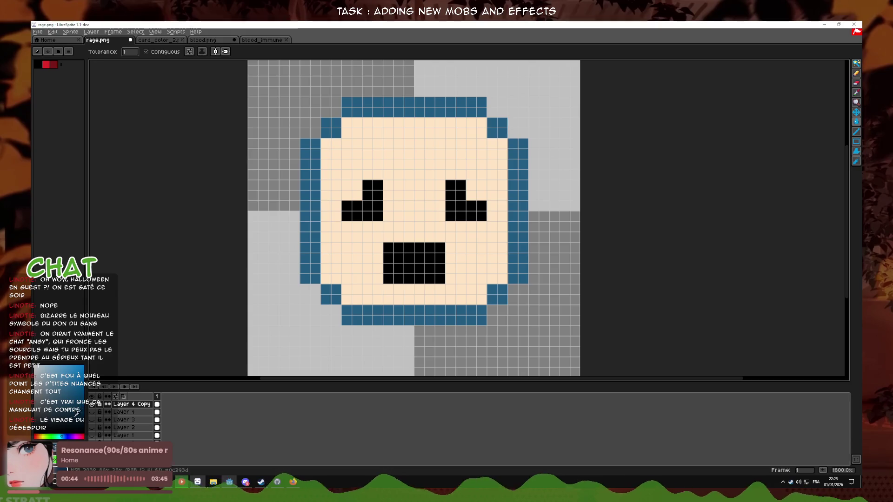
# - Darken all the blue outline segments to dark navy
pyautogui.click(353, 316)
pyautogui.click(331, 294)
pyautogui.click(317, 185)
pyautogui.click(331, 128)
pyautogui.click(369, 113)
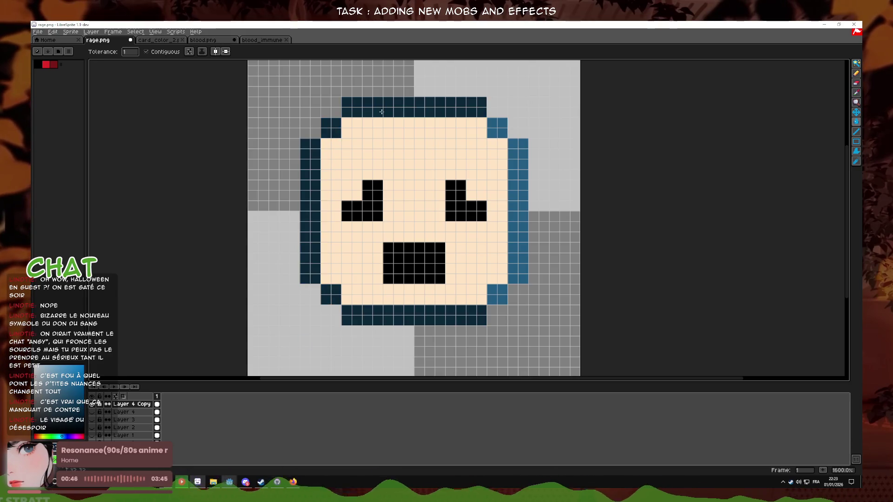
pyautogui.click(518, 181)
pyautogui.click(498, 294)
pyautogui.scroll(-1, 497, 294)
pyautogui.scroll(1, 497, 294)
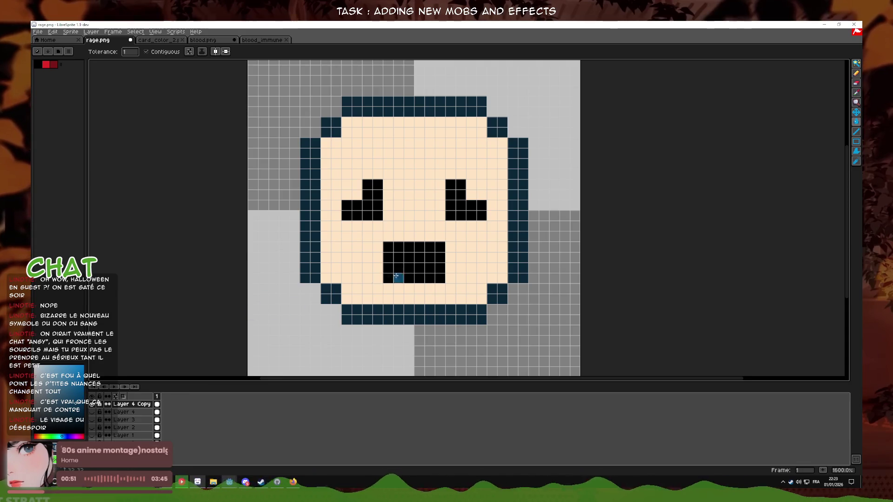
# - Recolour the mouth and both eyes a lighter blue
pyautogui.click(419, 267)
pyautogui.click(367, 205)
pyautogui.click(460, 205)
pyautogui.scroll(-7, 474, 249)
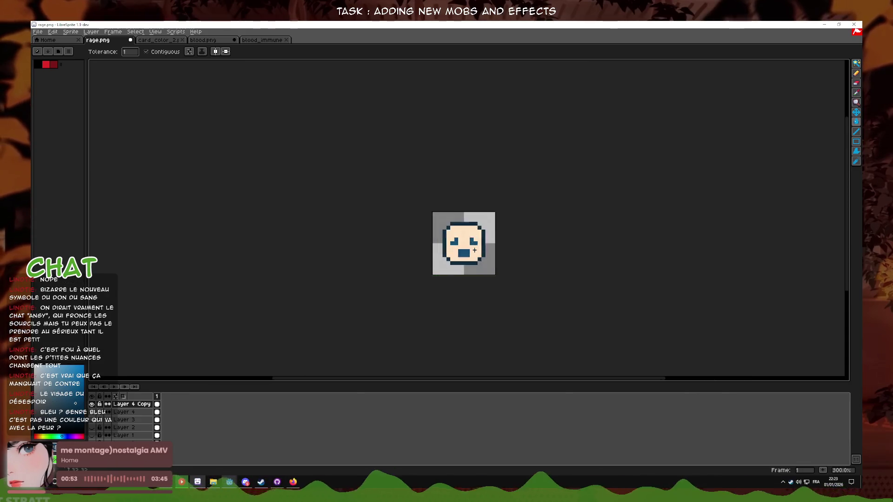
pyautogui.scroll(5, 475, 250)
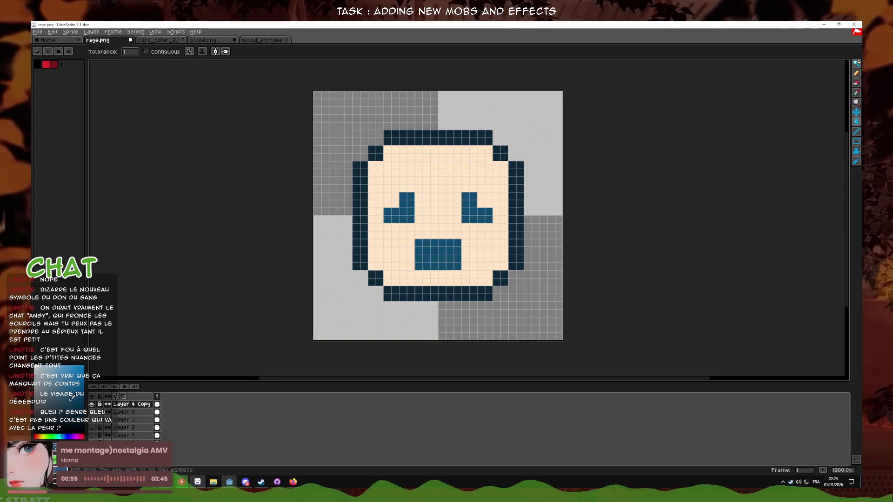
pyautogui.hotkey('ctrl', 'z')
pyautogui.hotkey('ctrl', 'z')
pyautogui.hotkey('ctrl', 'z')
pyautogui.hotkey('ctrl', 'y')
pyautogui.hotkey('ctrl', 'y')
pyautogui.hotkey('ctrl', 'y')
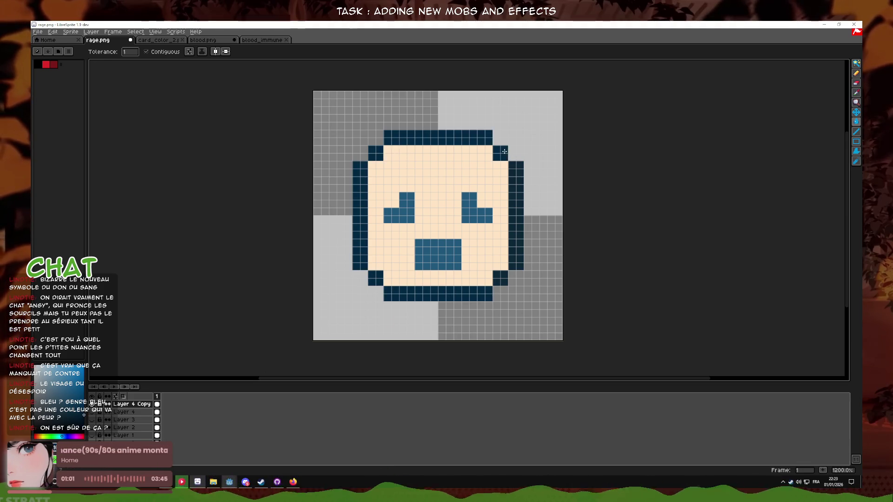
pyautogui.scroll(-6, 527, 276)
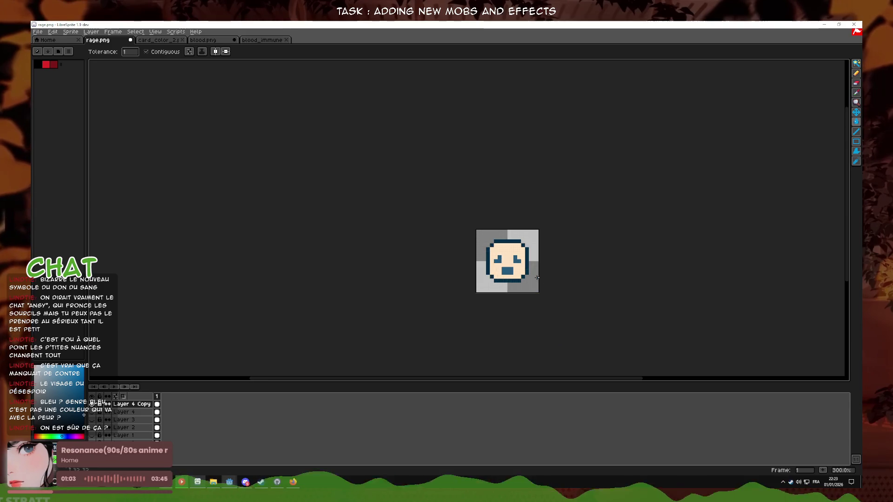
pyautogui.scroll(6, 537, 278)
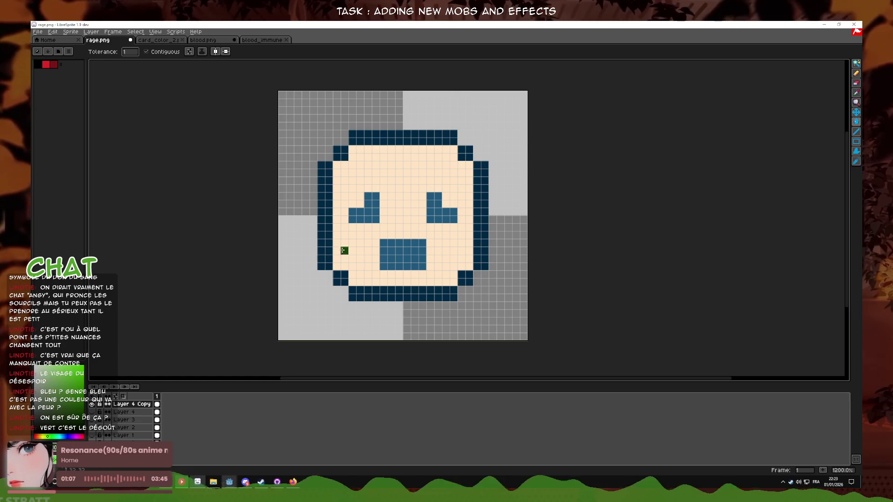
pyautogui.click(403, 254)
pyautogui.click(372, 215)
pyautogui.click(440, 216)
pyautogui.hotkey('ctrl', 'z')
pyautogui.hotkey('ctrl', 'z')
pyautogui.hotkey('ctrl', 'z')
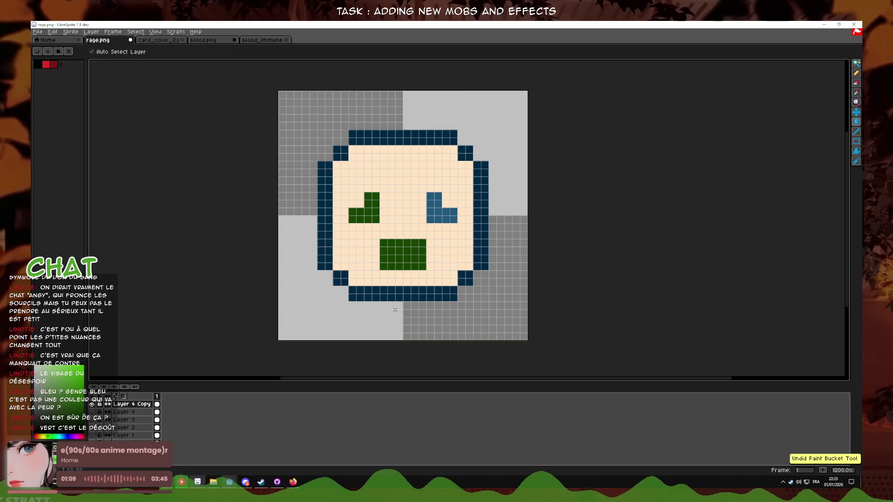
pyautogui.click(857, 72)
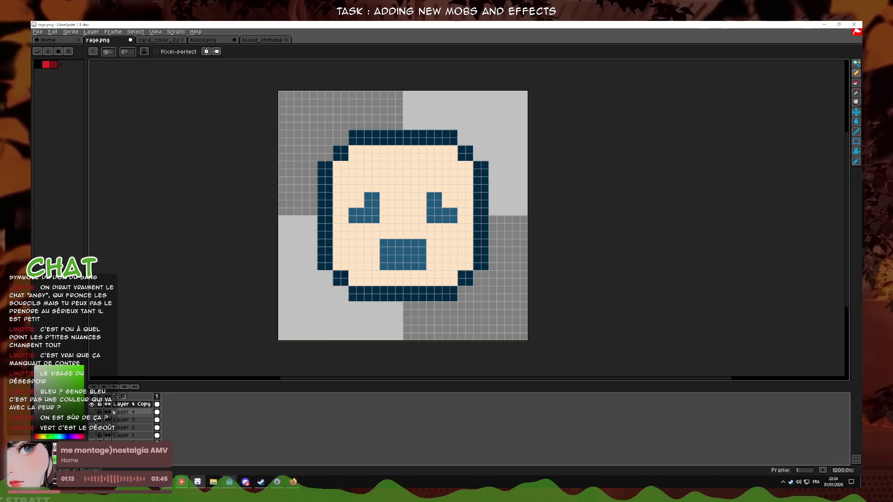
# - Paint over the old flat blue mouth with the cream skin colour
pyautogui.press('i')
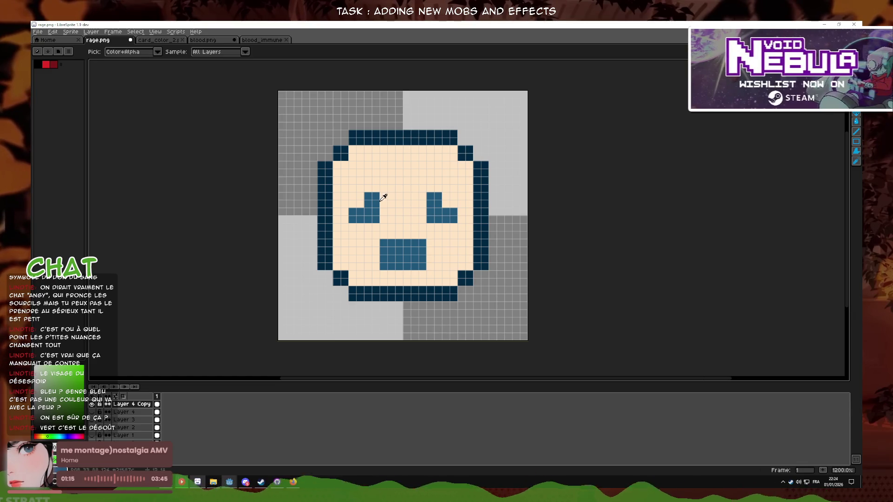
pyautogui.click(399, 268)
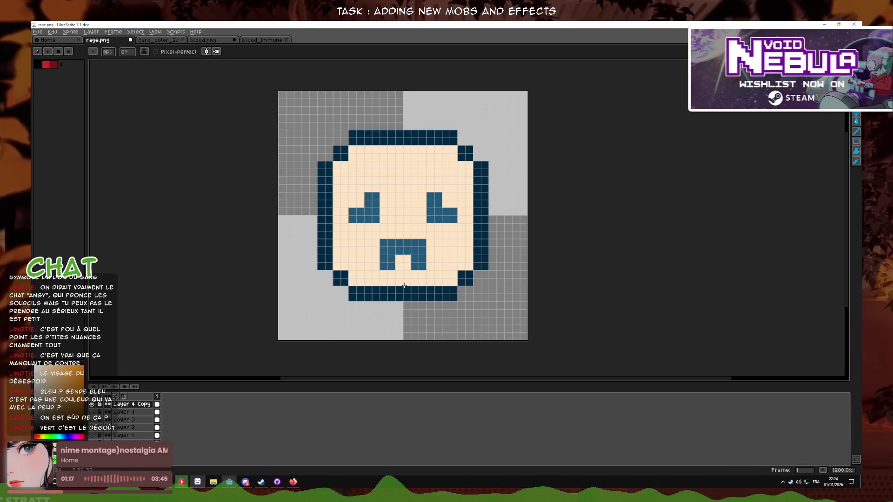
pyautogui.scroll(-1, 483, 265)
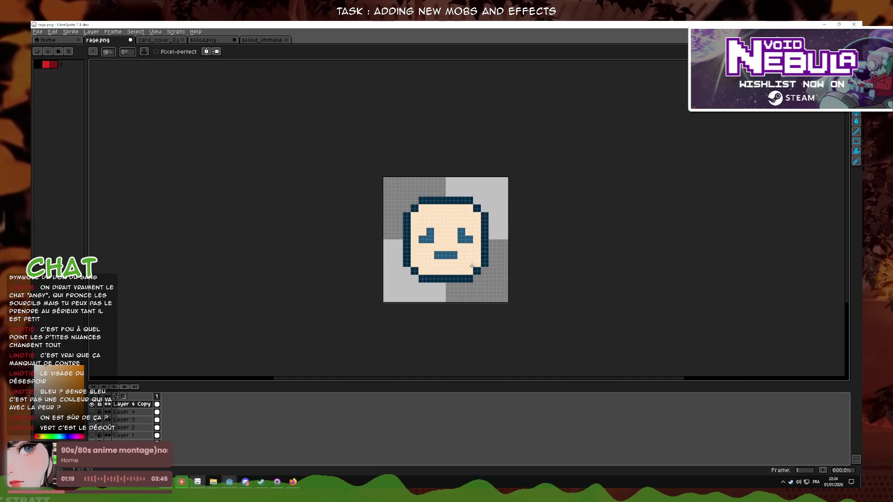
pyautogui.scroll(1, 482, 265)
pyautogui.hotkey('ctrl', 'z')
pyautogui.hotkey('ctrl', 'z')
pyautogui.scroll(-1, 484, 267)
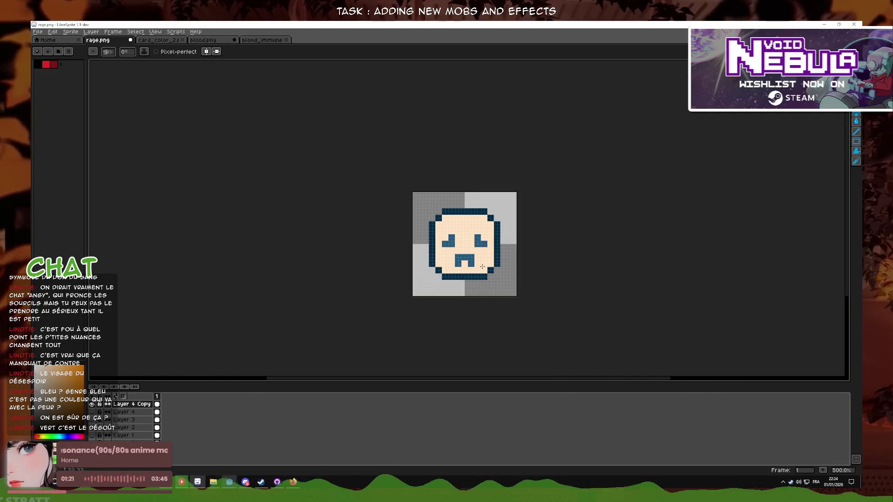
pyautogui.scroll(3, 449, 268)
pyautogui.click(450, 260)
pyautogui.click(370, 261)
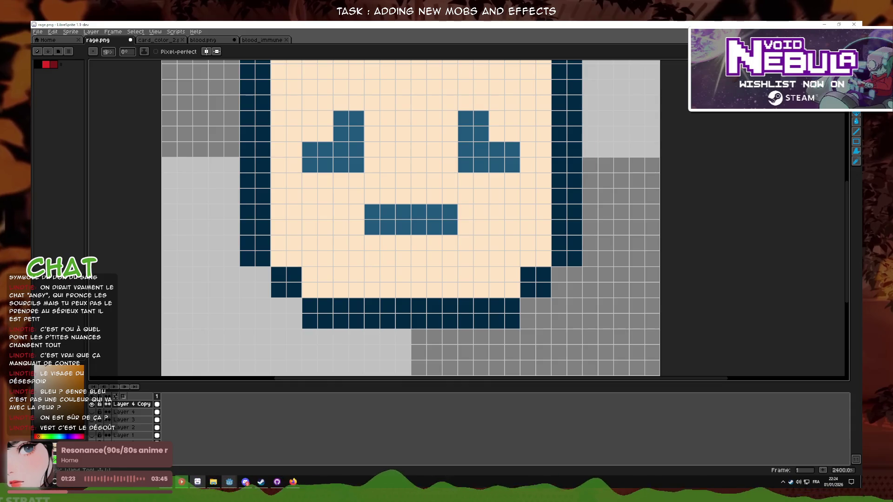
pyautogui.moveTo(450, 209); pyautogui.dragTo(468, 226)
# - Eyedrop the blue and draw a wider mouth block lower on the face
pyautogui.press('i')
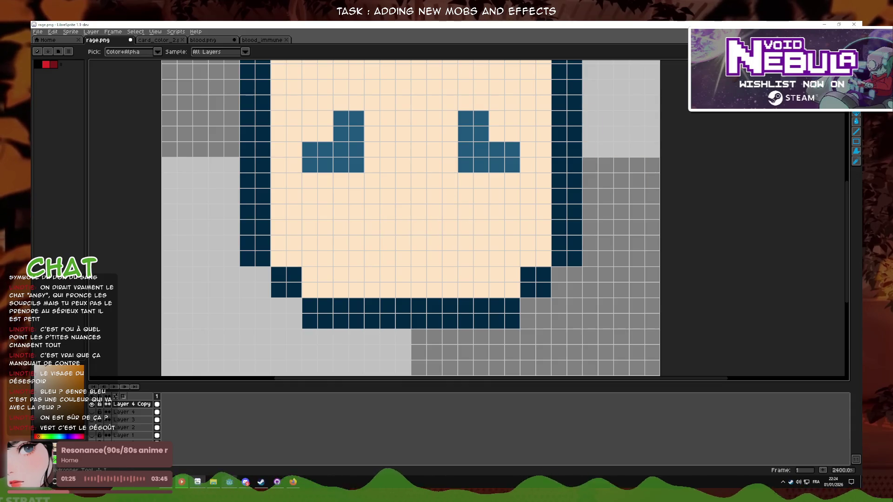
pyautogui.press('b')
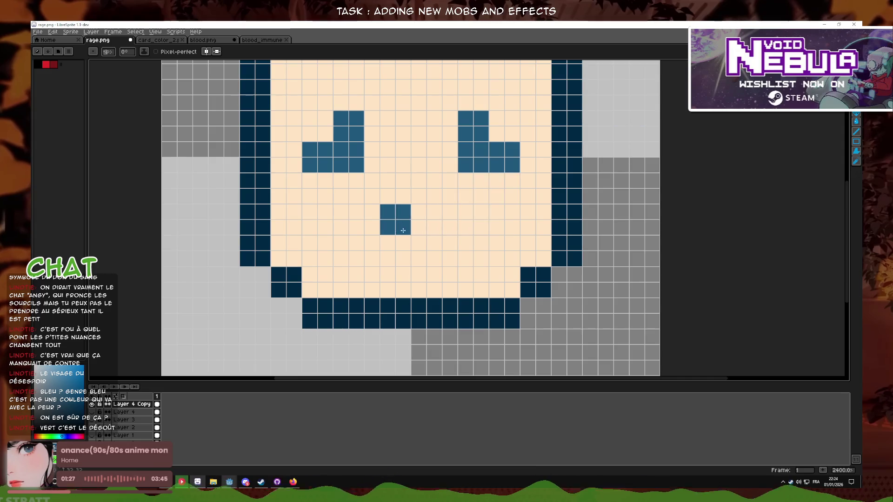
pyautogui.moveTo(411, 220)
pyautogui.mouseDown()
pyautogui.moveTo(387, 223)
pyautogui.moveTo(379, 269)
pyautogui.moveTo(411, 182)
pyautogui.moveTo(416, 211)
pyautogui.mouseUp()
pyautogui.hotkey('ctrl', 'z')
pyautogui.hotkey('ctrl', 'z')
pyautogui.hotkey('ctrl', 'z')
pyautogui.hotkey('ctrl', 'z')
pyautogui.click(415, 227)
pyautogui.click(386, 227)
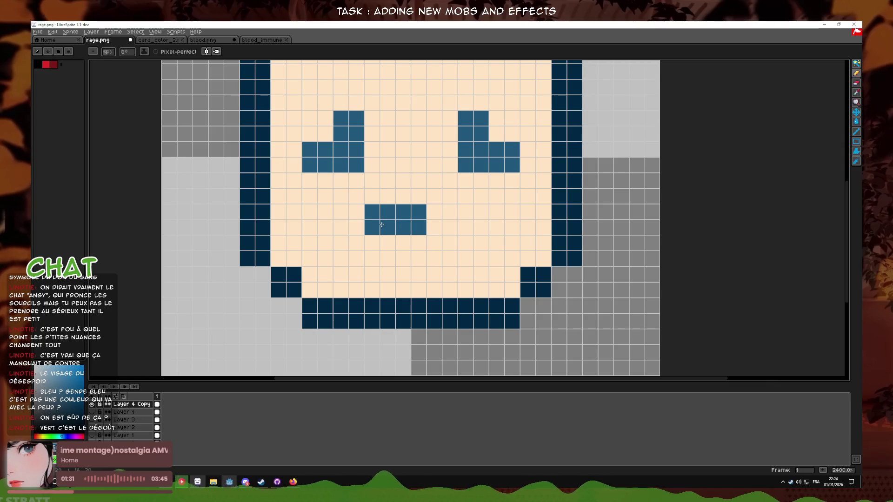
pyautogui.click(357, 258)
pyautogui.click(450, 258)
# - Fix the mouth's bottom row into a solid 4x3 steel-blue open rectangle
pyautogui.hotkey('ctrl', 'z')
pyautogui.click(441, 219)
pyautogui.click(473, 251)
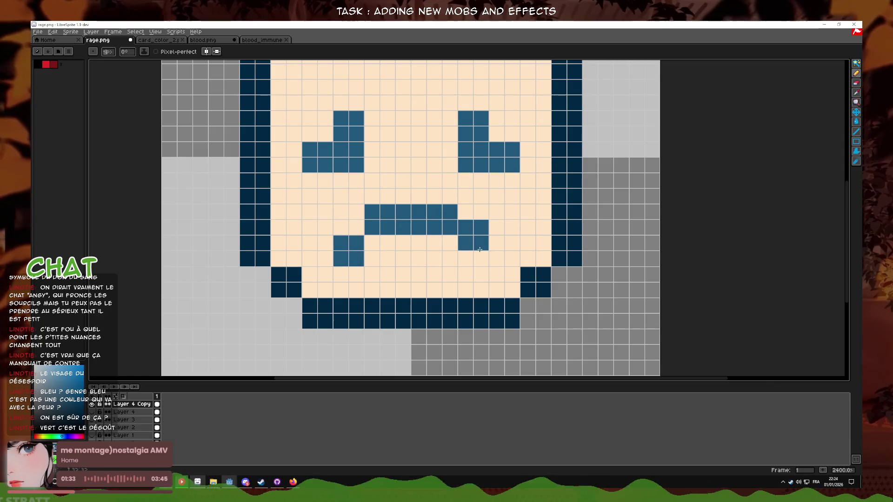
pyautogui.moveTo(442, 282)
pyautogui.mouseDown()
pyautogui.moveTo(395, 285)
pyautogui.moveTo(432, 271)
pyautogui.mouseUp()
pyautogui.scroll(-5, 396, 285)
pyautogui.scroll(3, 389, 271)
pyautogui.hotkey('ctrl', 'z')
pyautogui.click(389, 270)
pyautogui.hotkey('ctrl', 'z')
pyautogui.hotkey('ctrl', 'z')
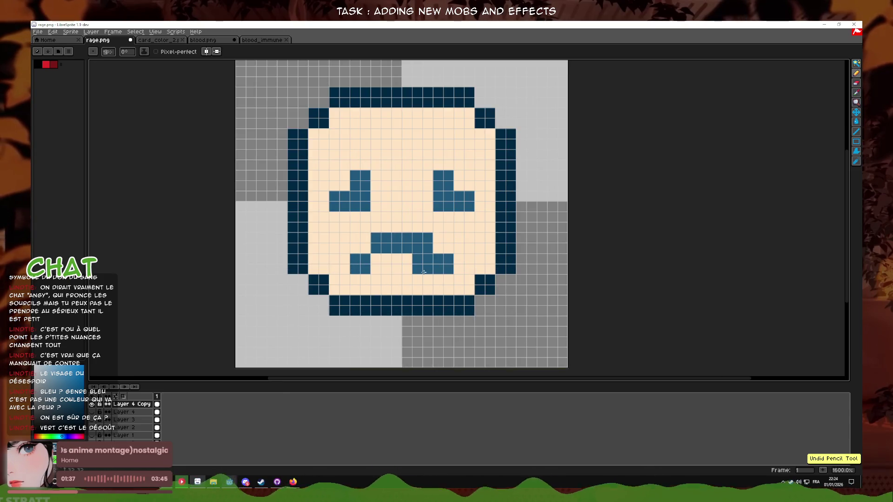
pyautogui.scroll(-1, 372, 265)
pyautogui.scroll(3, 373, 265)
pyautogui.moveTo(346, 251); pyautogui.dragTo(442, 251)
pyautogui.scroll(-4, 373, 265)
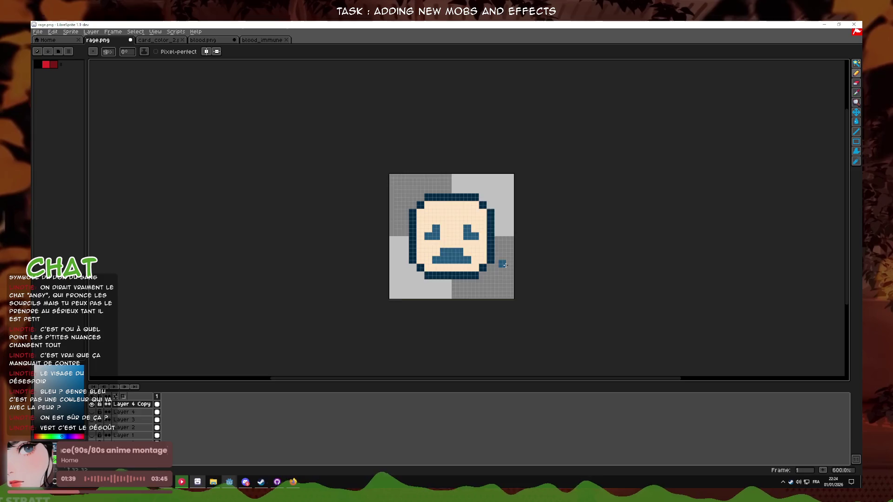
pyautogui.hotkey('ctrl', 'z')
pyautogui.scroll(3, 372, 265)
pyautogui.hotkey('ctrl', 'z')
pyautogui.hotkey('ctrl', 'z')
pyautogui.hotkey('ctrl', 'z')
pyautogui.click(415, 274)
pyautogui.click(460, 255)
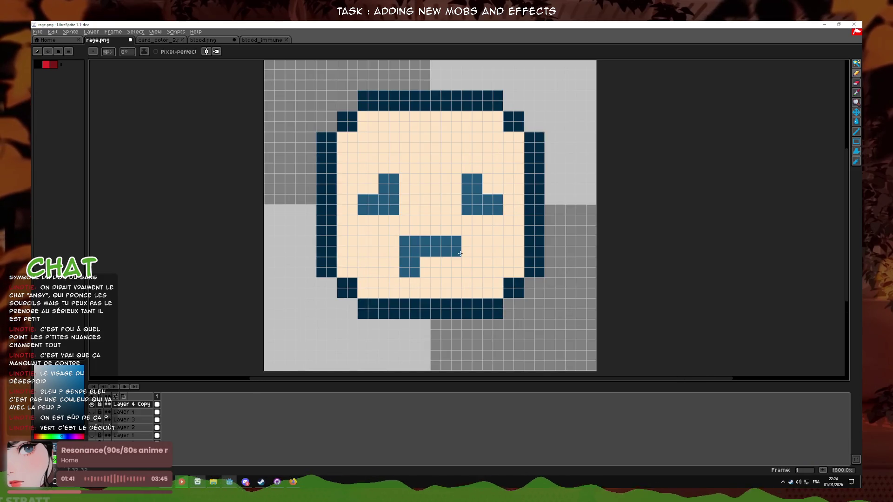
pyautogui.scroll(-4, 456, 271)
pyautogui.scroll(4, 456, 271)
pyautogui.click(431, 267)
pyautogui.scroll(-4, 463, 270)
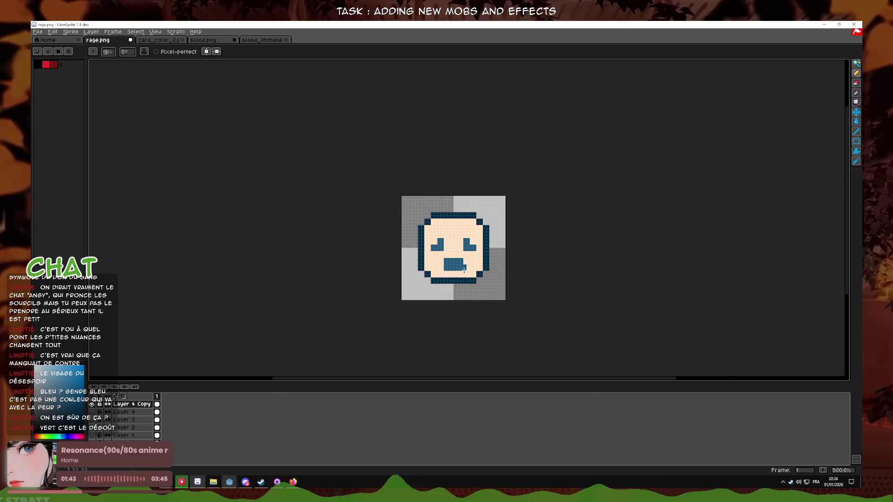
pyautogui.scroll(-2, 460, 272)
pyautogui.scroll(6, 460, 273)
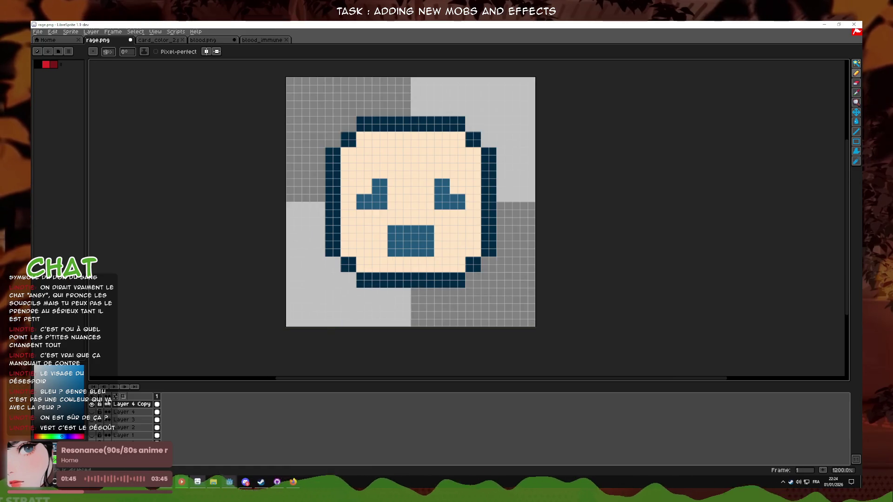
pyautogui.rightClick(143, 404)
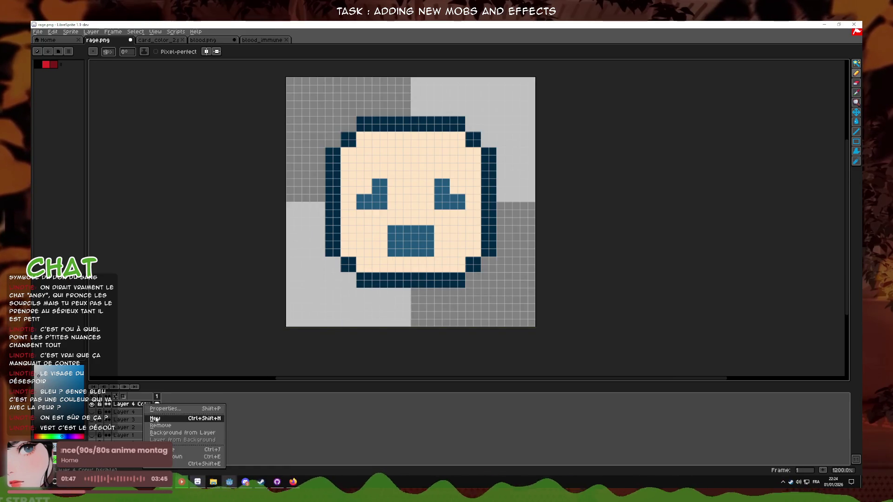
# - Add a new empty layer, discarding trial light-grey strokes
pyautogui.click(163, 416)
pyautogui.moveTo(382, 252)
pyautogui.mouseDown()
pyautogui.moveTo(333, 255)
pyautogui.moveTo(316, 311)
pyautogui.moveTo(385, 282)
pyautogui.moveTo(378, 257)
pyautogui.moveTo(337, 306)
pyautogui.mouseUp()
pyautogui.hotkey('ctrl', 'z')
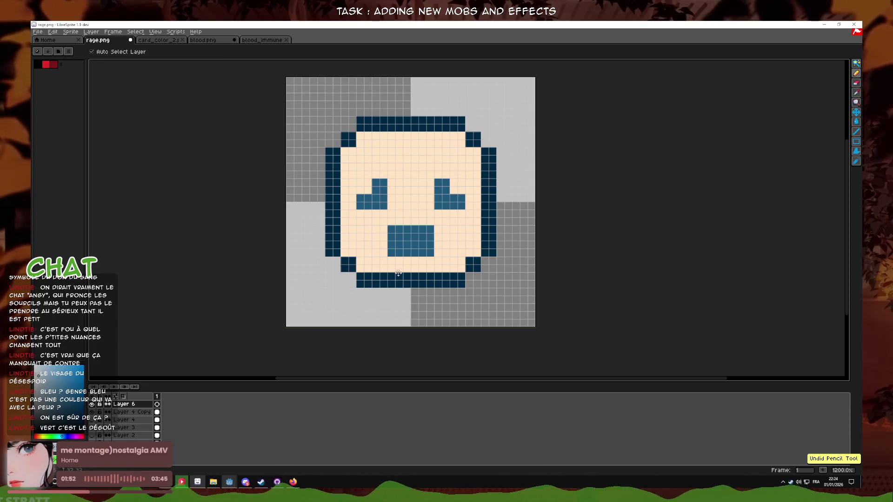
pyautogui.scroll(-6, 426, 255)
pyautogui.scroll(7, 432, 255)
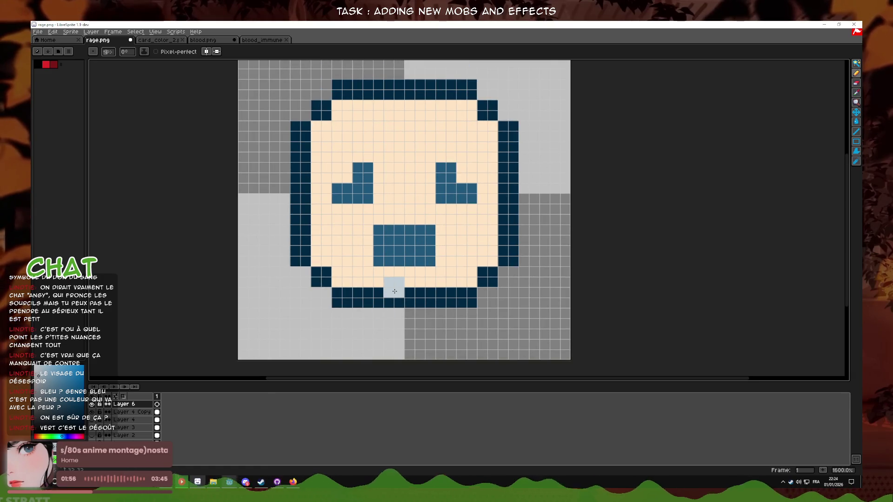
pyautogui.moveTo(367, 291)
pyautogui.mouseDown()
pyautogui.moveTo(364, 341)
pyautogui.moveTo(440, 344)
pyautogui.mouseUp()
pyautogui.hotkey('ctrl', 'z')
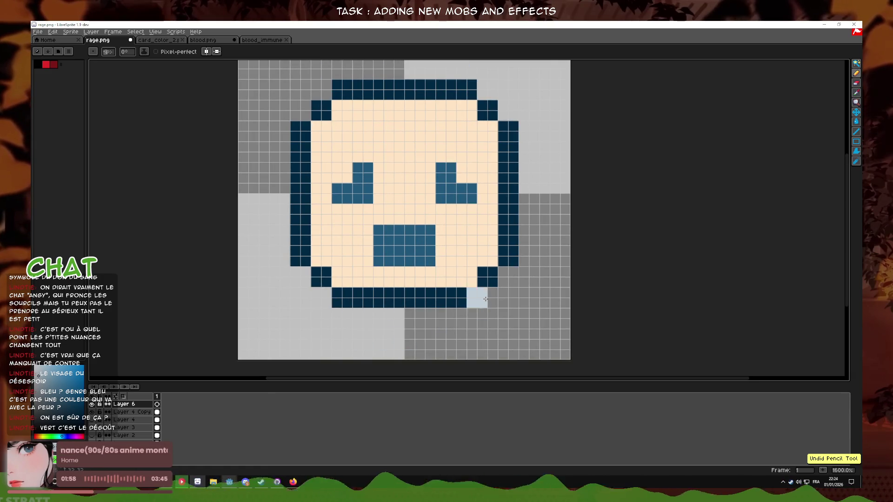
# - Erase both L-shaped eyes and turn on the pixel grid with snapping
pyautogui.press('i')
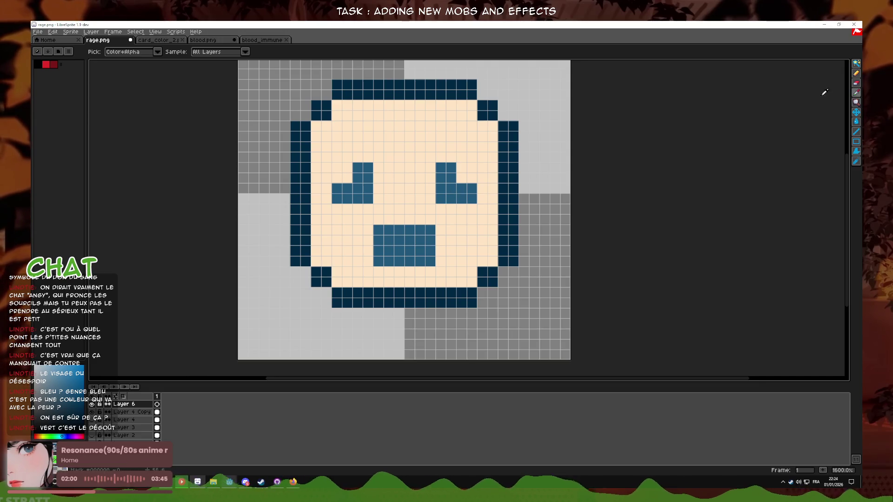
pyautogui.click(856, 83)
pyautogui.moveTo(446, 173); pyautogui.dragTo(466, 193)
pyautogui.moveTo(367, 178); pyautogui.dragTo(349, 192)
pyautogui.hotkey('shift', 's')
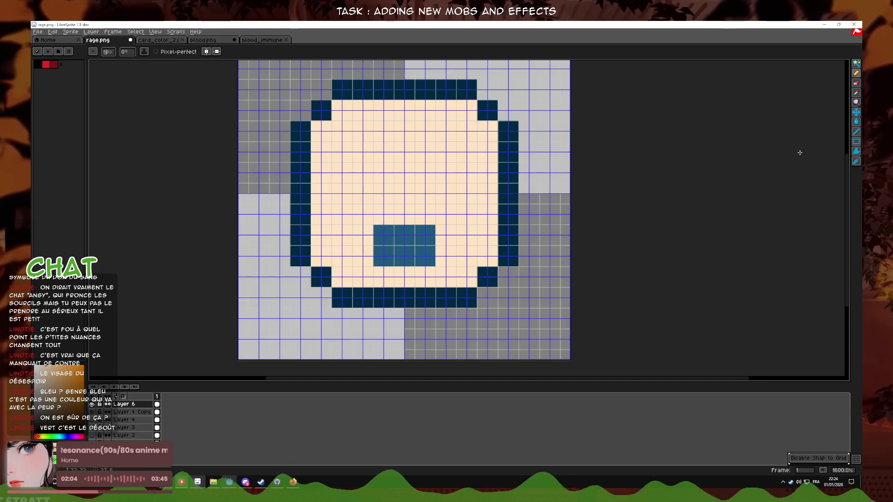
# - Erase the whole blue mouth, leaving only the navy outline and cream fill
pyautogui.click(856, 93)
pyautogui.press('b')
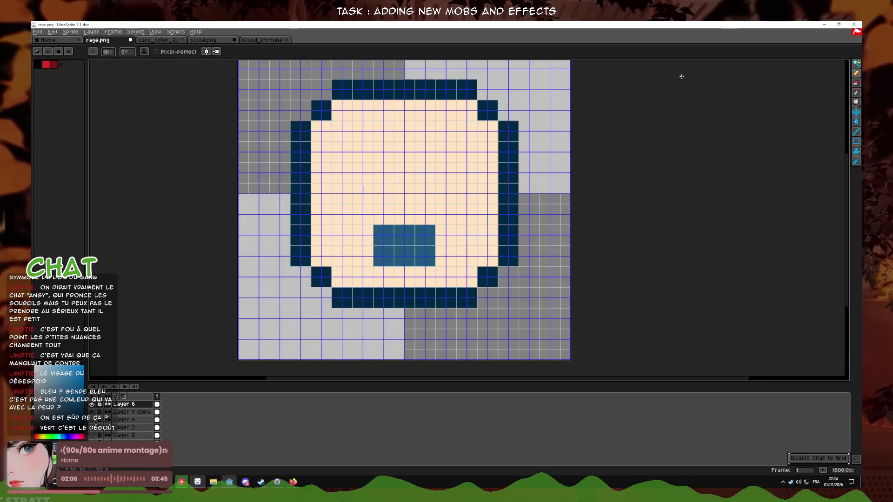
pyautogui.click(856, 82)
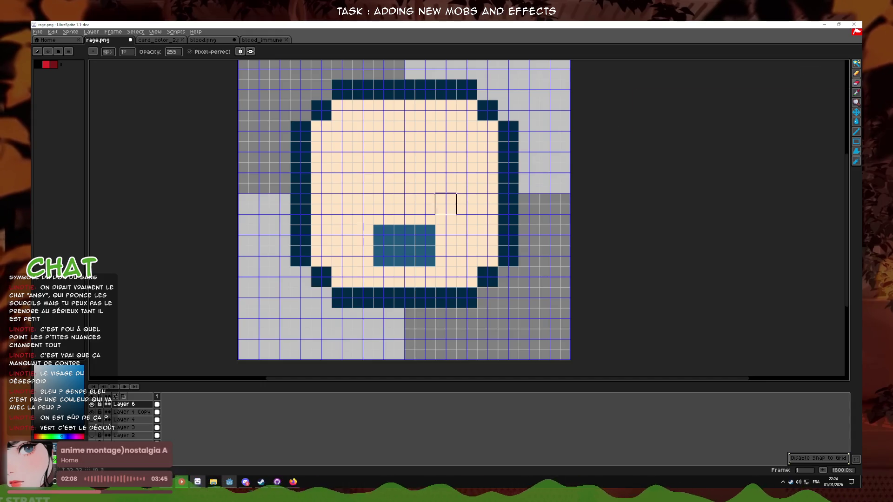
pyautogui.hotkey('shift', 'b')
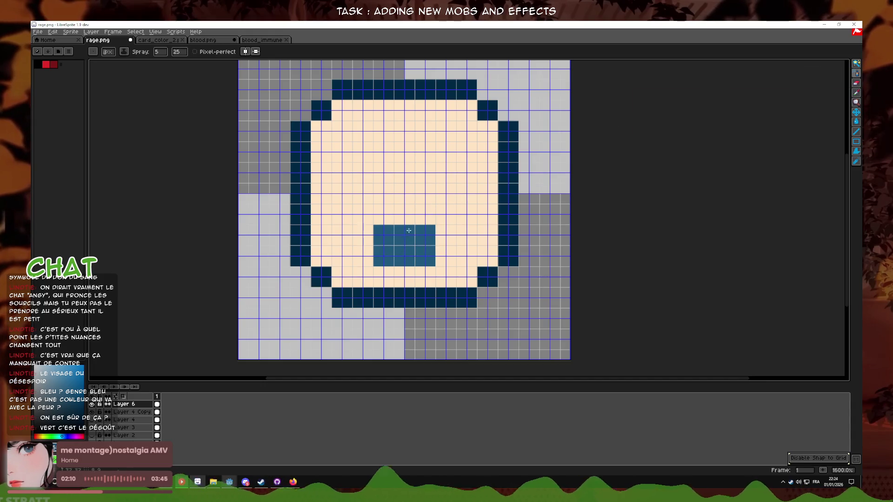
pyautogui.click(836, 73)
pyautogui.click(362, 235)
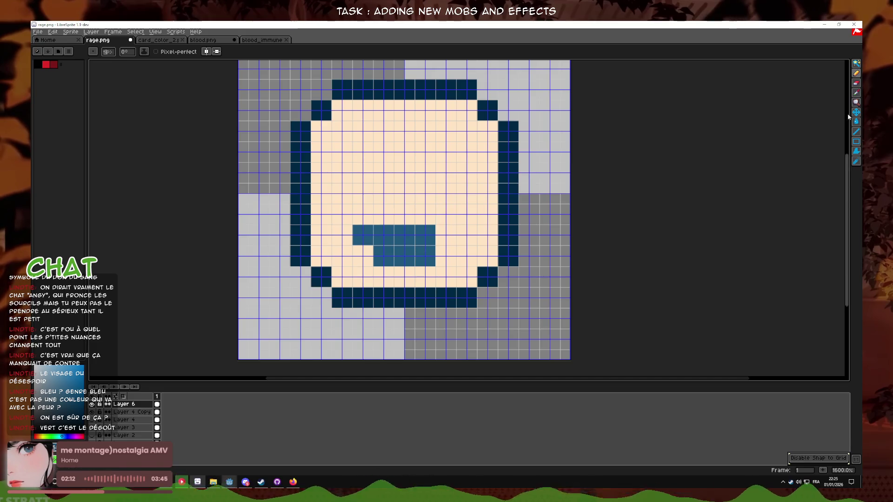
pyautogui.click(857, 94)
pyautogui.click(856, 83)
pyautogui.moveTo(432, 231)
pyautogui.mouseDown()
pyautogui.moveTo(377, 244)
pyautogui.moveTo(433, 263)
pyautogui.mouseUp()
# - Pick the outline navy and draw a small U-shaped mouth
pyautogui.click(856, 93)
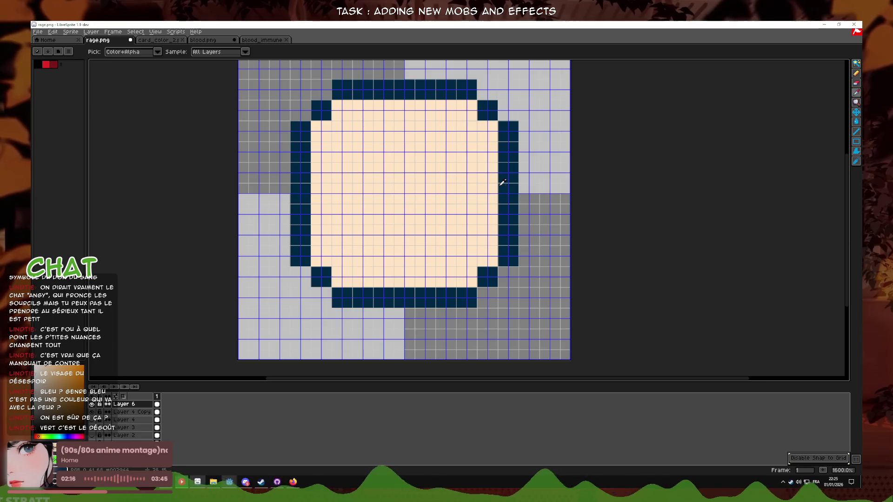
pyautogui.click(856, 73)
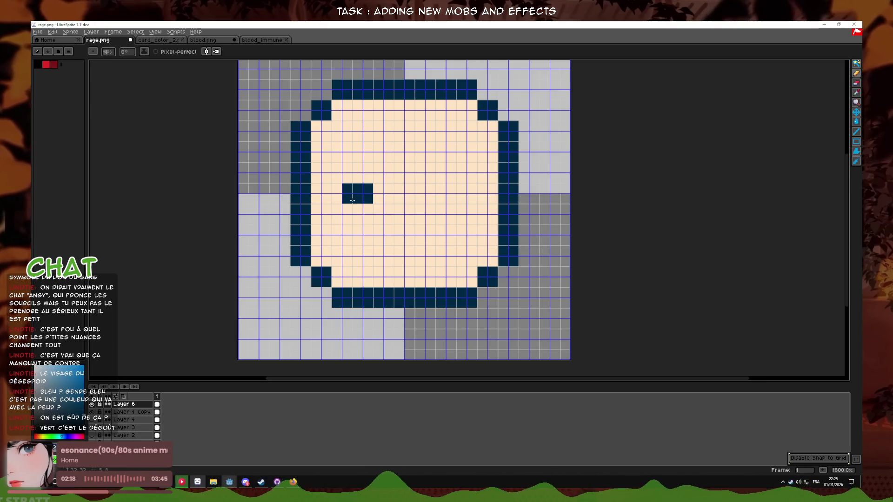
pyautogui.hotkey('ctrl', 'z')
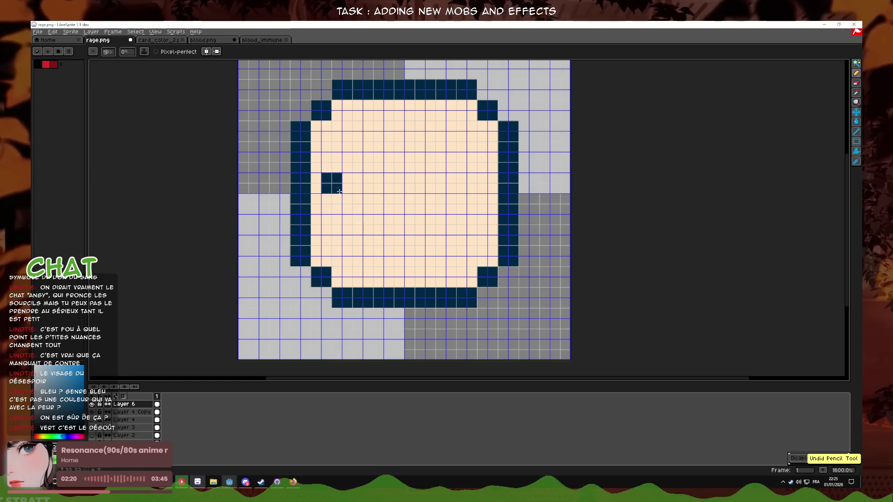
pyautogui.moveTo(342, 173); pyautogui.dragTo(368, 188)
pyautogui.hotkey('ctrl', 'z')
pyautogui.moveTo(384, 251)
pyautogui.mouseDown()
pyautogui.moveTo(362, 232)
pyautogui.moveTo(425, 235)
pyautogui.mouseUp()
pyautogui.hotkey('ctrl', 'z')
# - Draw flat two-pixel navy dash eyes on the face
pyautogui.moveTo(342, 173)
pyautogui.mouseDown()
pyautogui.moveTo(362, 193)
pyautogui.moveTo(367, 173)
pyautogui.moveTo(350, 197)
pyautogui.mouseUp()
pyautogui.click(383, 172)
pyautogui.hotkey('ctrl', 'z')
pyautogui.hotkey('ctrl', 'z')
pyautogui.hotkey('ctrl', 'z')
pyautogui.hotkey('ctrl', 'z')
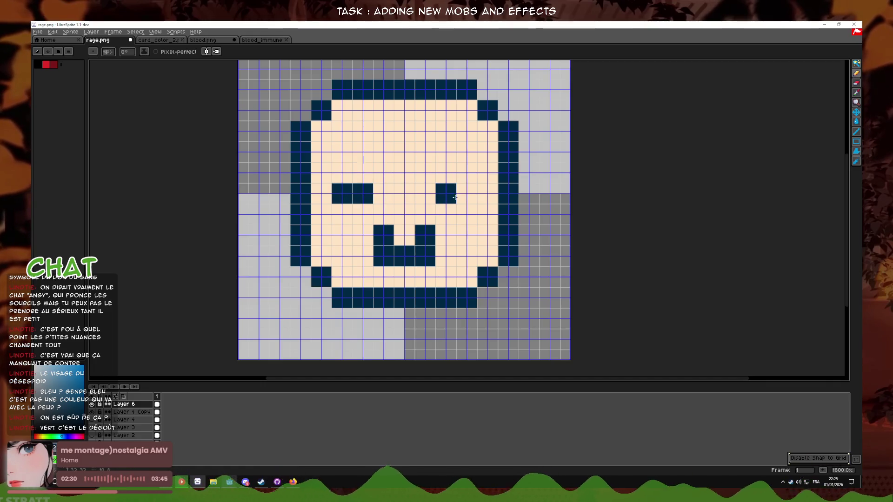
pyautogui.moveTo(455, 198); pyautogui.dragTo(471, 198)
pyautogui.scroll(-8, 492, 197)
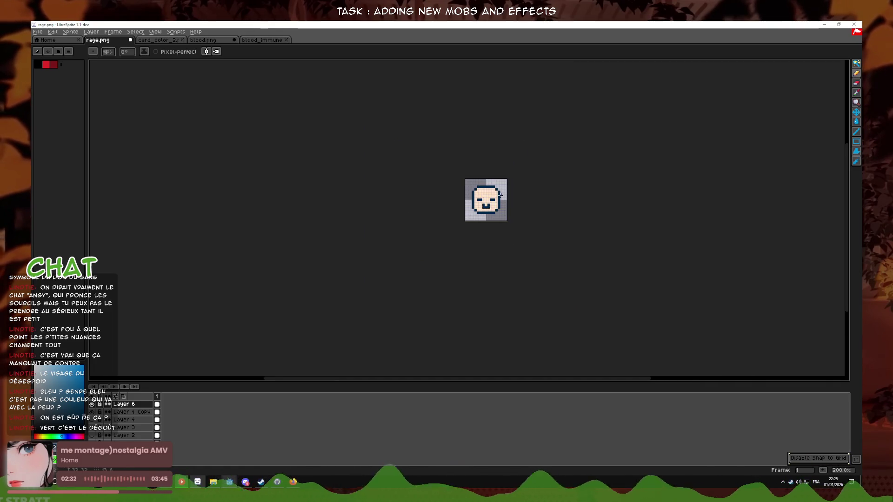
pyautogui.scroll(8, 498, 204)
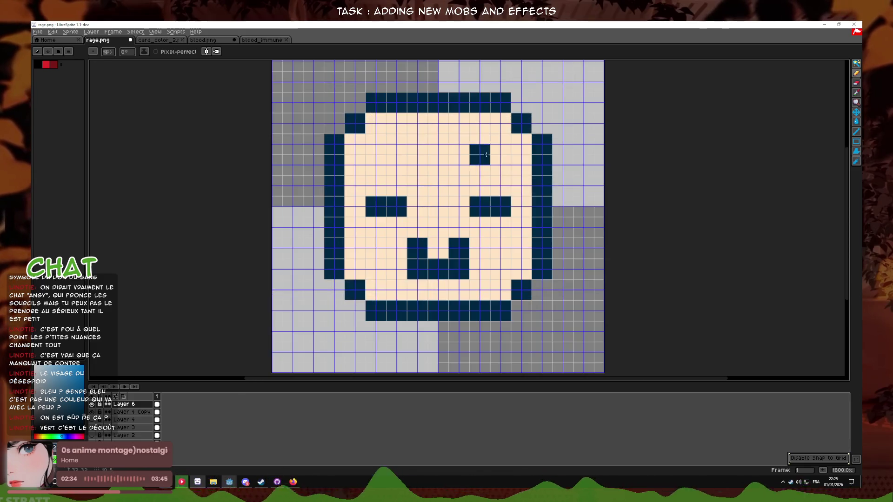
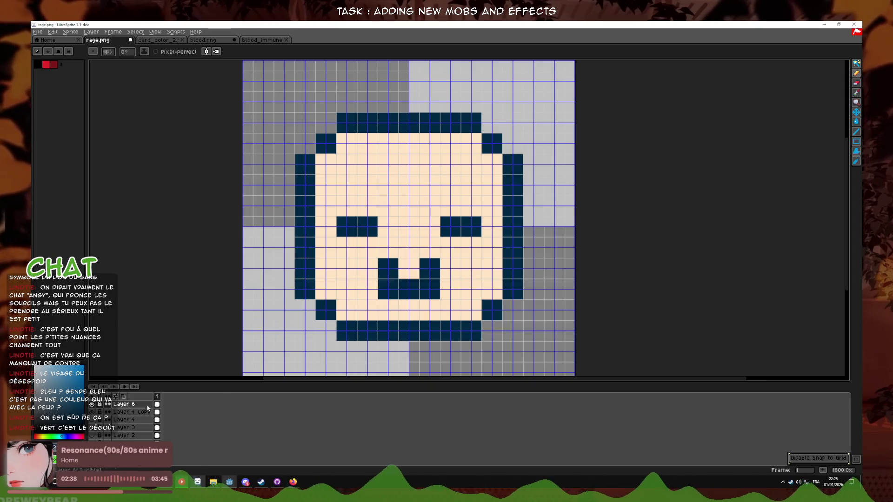
# - Pick a yellow-orange colour and pencil it over the eyes and mouth, undoing the stray full-mouth fill
pyautogui.click(44, 435)
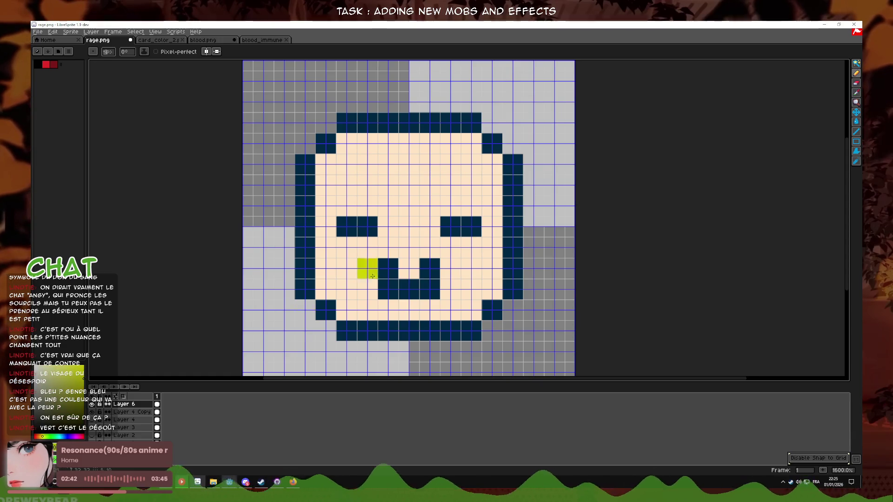
pyautogui.moveTo(41, 435); pyautogui.dragTo(43, 434)
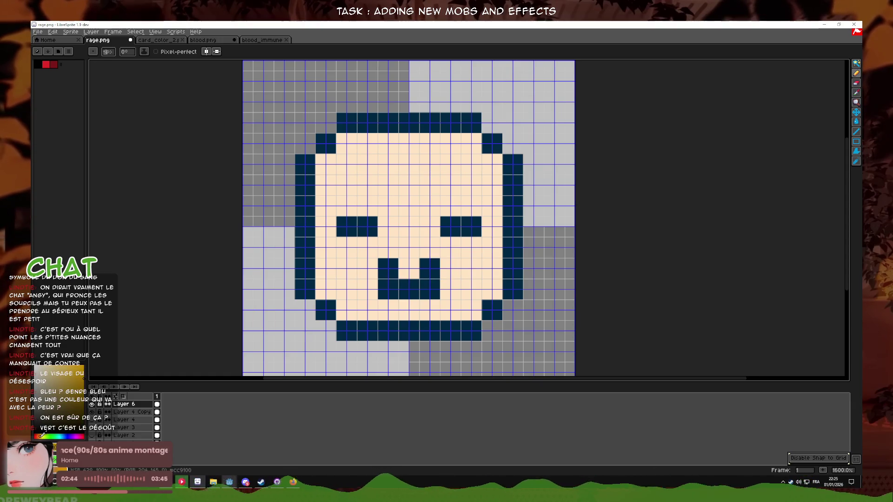
pyautogui.moveTo(388, 269)
pyautogui.mouseDown()
pyautogui.moveTo(430, 289)
pyautogui.moveTo(399, 289)
pyautogui.mouseUp()
pyautogui.hotkey('ctrl', 'z')
pyautogui.click(388, 269)
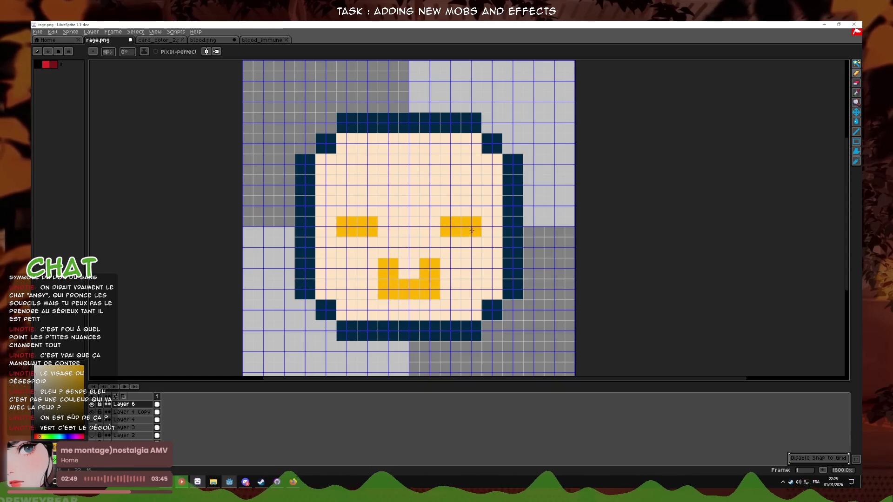
pyautogui.click(856, 122)
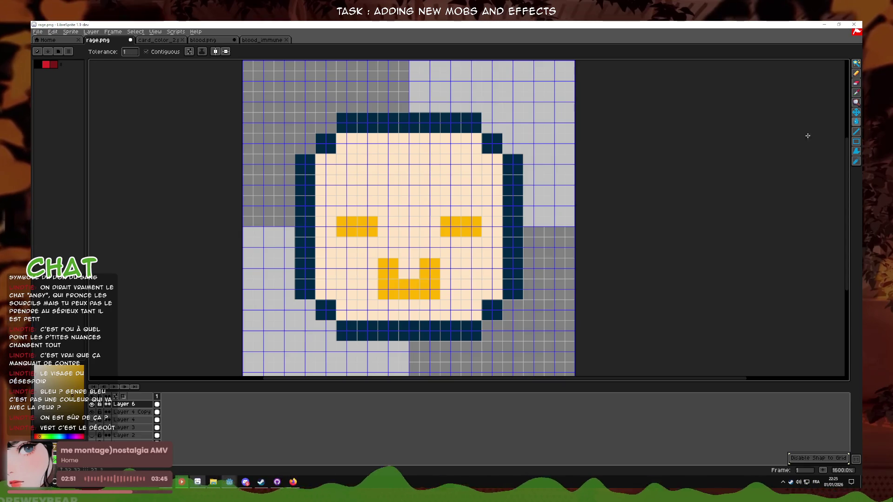
# - Hide the grid and bucket-fill every section of the face outline brown
pyautogui.hotkey('ctrl', "'")
pyautogui.click(513, 260)
pyautogui.click(492, 310)
pyautogui.click(446, 331)
pyautogui.click(325, 310)
pyautogui.click(305, 279)
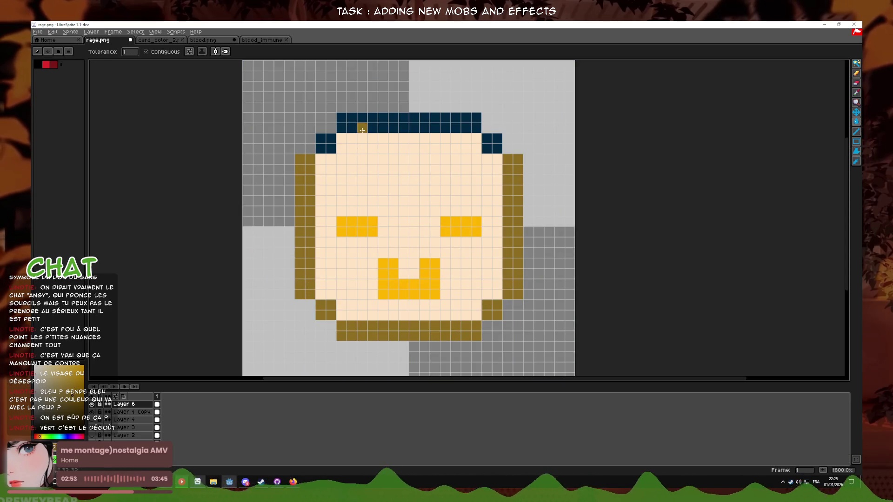
pyautogui.click(330, 147)
pyautogui.click(361, 123)
pyautogui.click(491, 143)
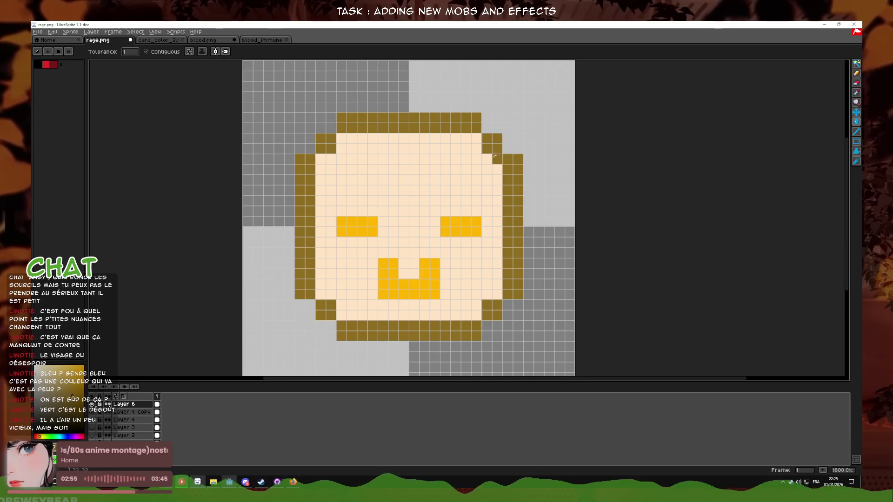
pyautogui.scroll(-5, 473, 192)
pyautogui.scroll(5, 473, 191)
# - Fill both eyes and the mouth with the same brown as the outline
pyautogui.click(473, 195)
pyautogui.click(856, 92)
pyautogui.moveTo(489, 145); pyautogui.dragTo(495, 165)
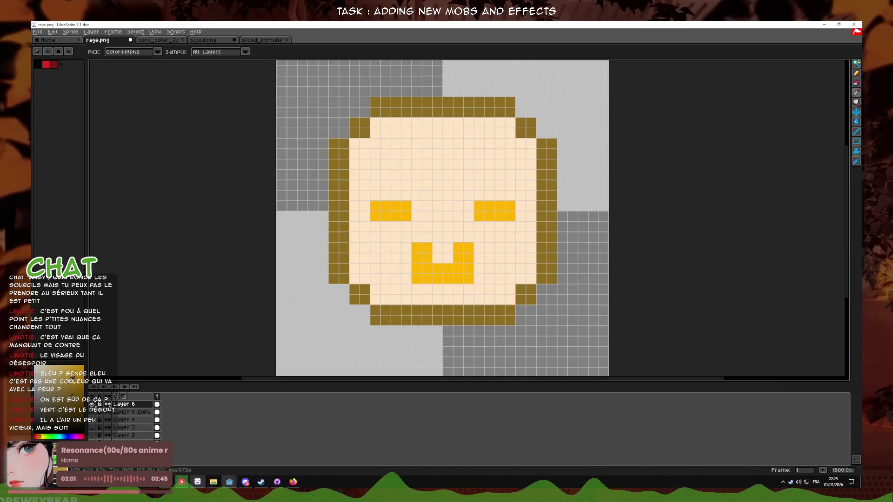
pyautogui.click(856, 122)
pyautogui.click(498, 207)
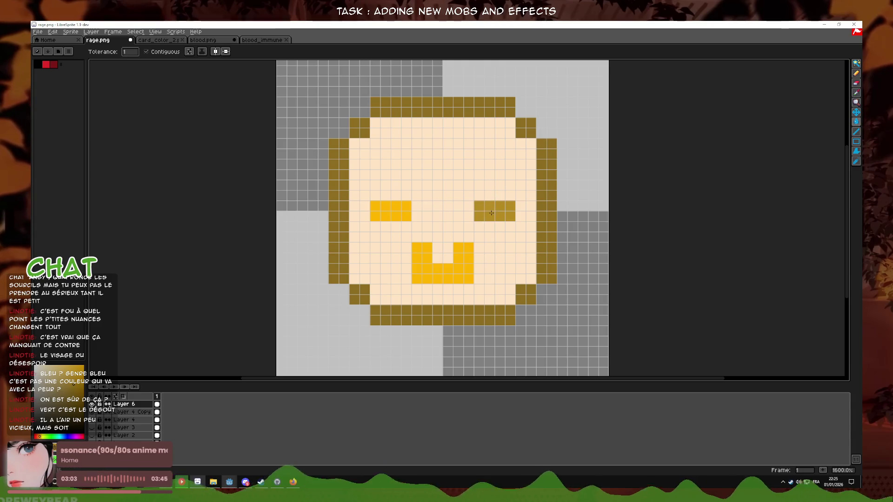
pyautogui.click(396, 212)
pyautogui.click(465, 263)
pyautogui.scroll(-5, 465, 263)
pyautogui.scroll(4, 479, 259)
pyautogui.scroll(3, 479, 258)
pyautogui.scroll(-9, 481, 257)
pyautogui.scroll(6, 480, 257)
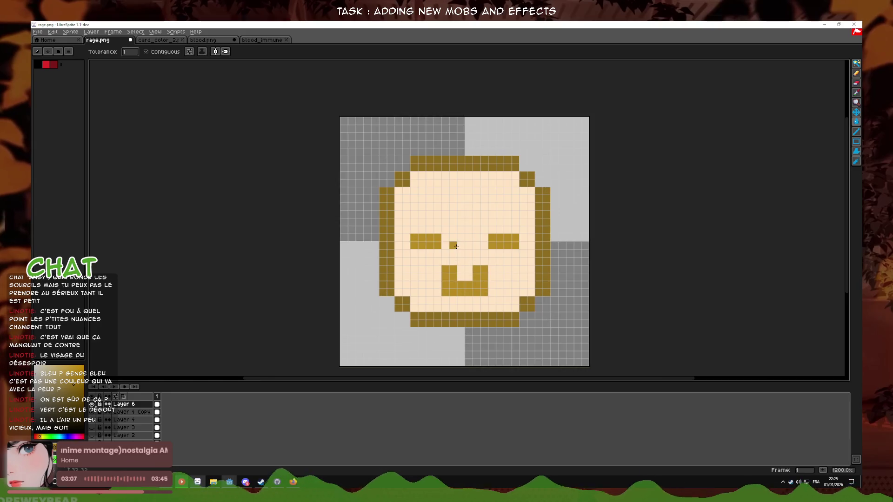
# - Sample a colour from the canvas and add a new empty layer
pyautogui.click(856, 93)
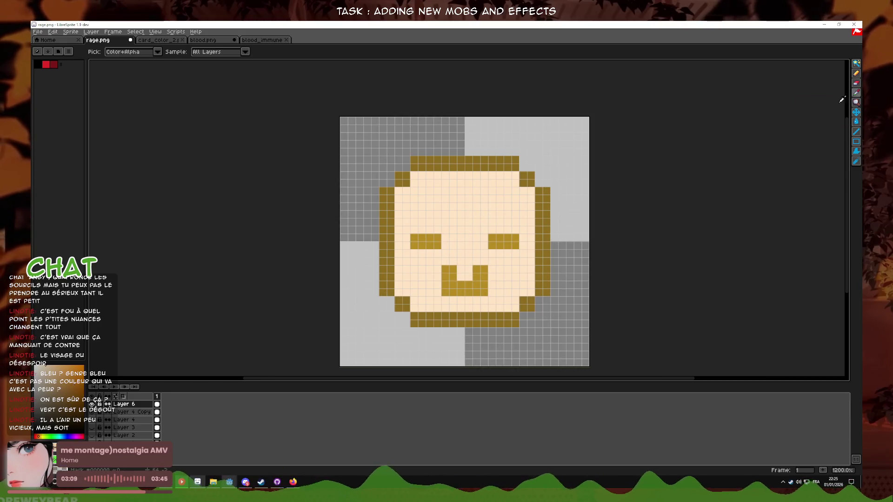
pyautogui.click(857, 76)
pyautogui.click(859, 93)
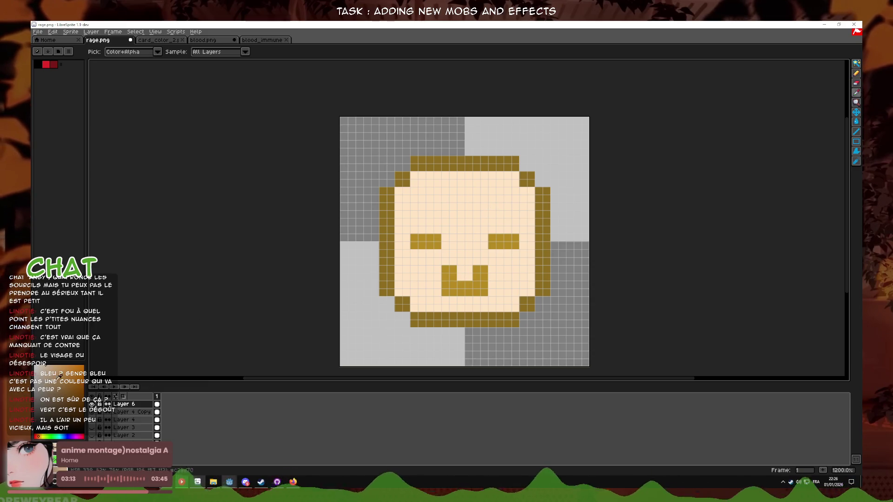
pyautogui.hotkey('shift', 'n')
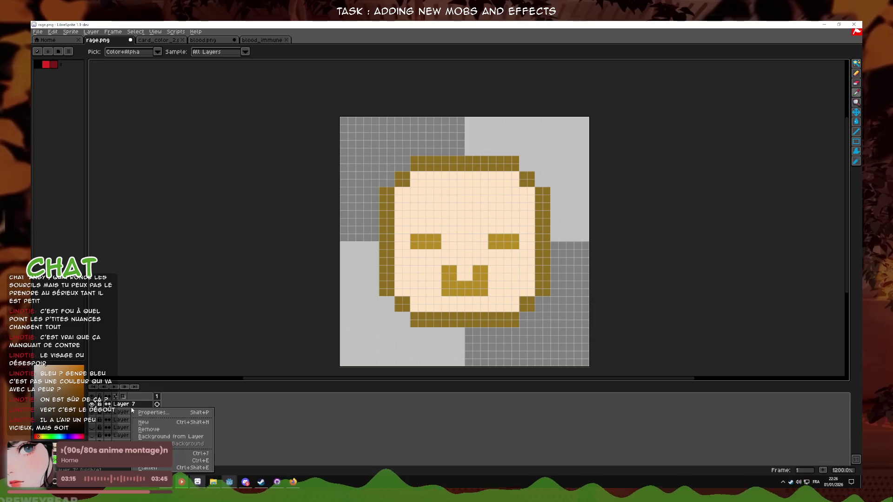
# - Set Layer 7's blend mode to Multiply in its Layer Properties
pyautogui.doubleClick(132, 405)
pyautogui.click(503, 275)
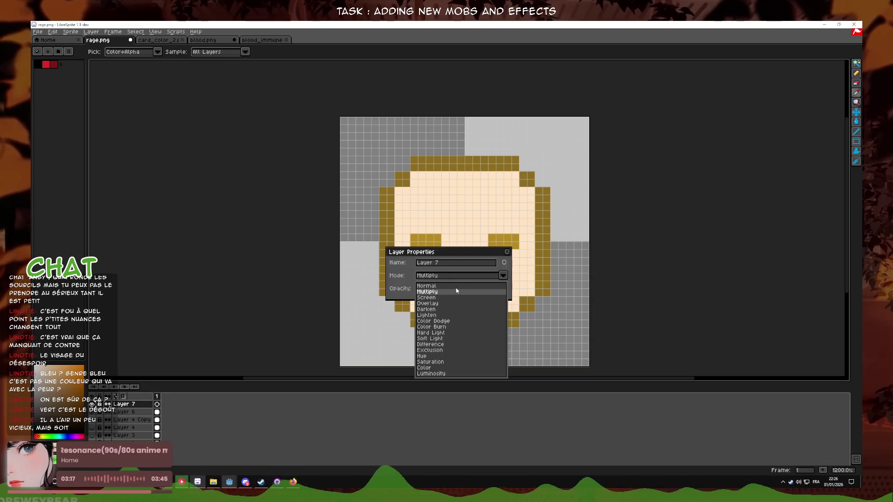
pyautogui.click(454, 291)
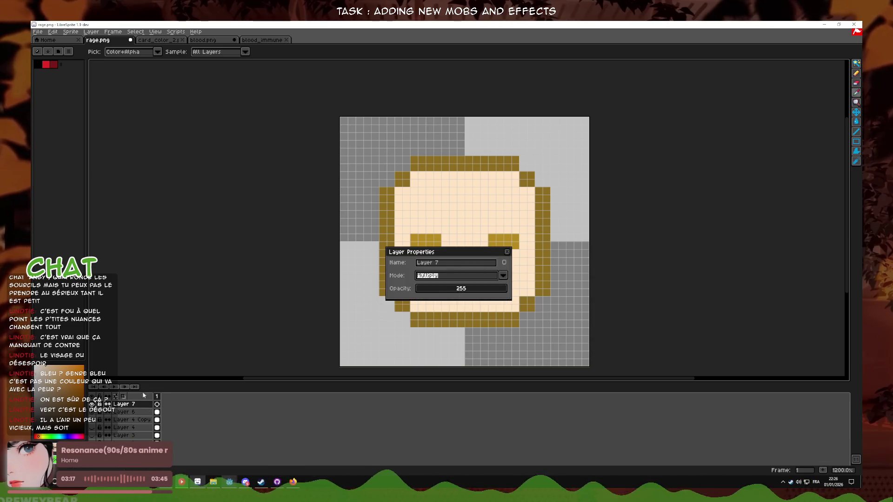
pyautogui.click(507, 251)
pyautogui.press('b')
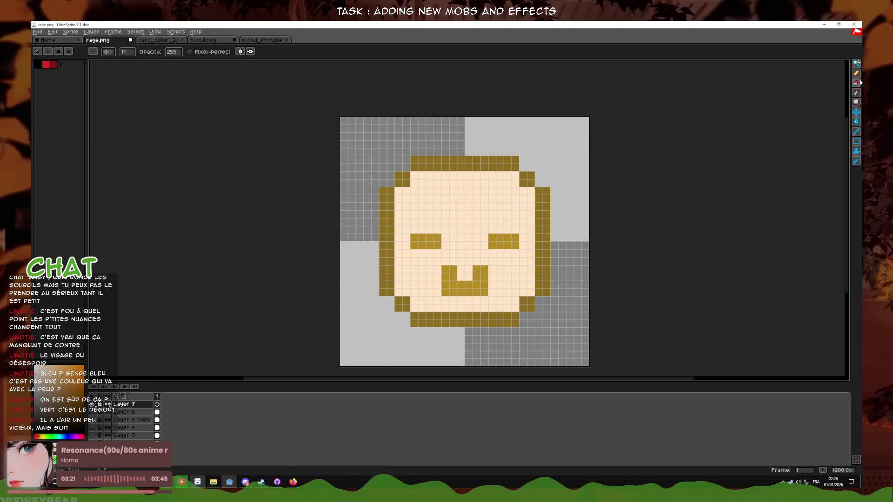
pyautogui.scroll(1, 518, 272)
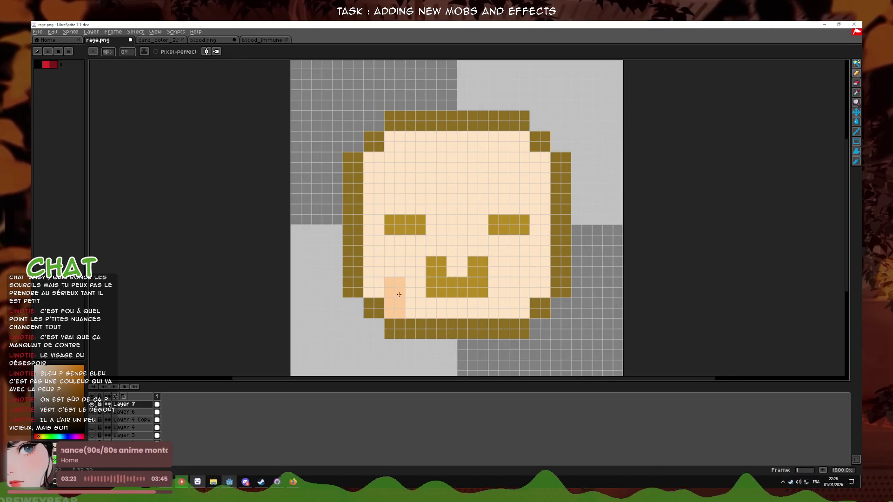
# - Try orange strokes on the cheeks and along the face bottom, then undo them
pyautogui.click(374, 287)
pyautogui.moveTo(415, 308); pyautogui.dragTo(514, 312)
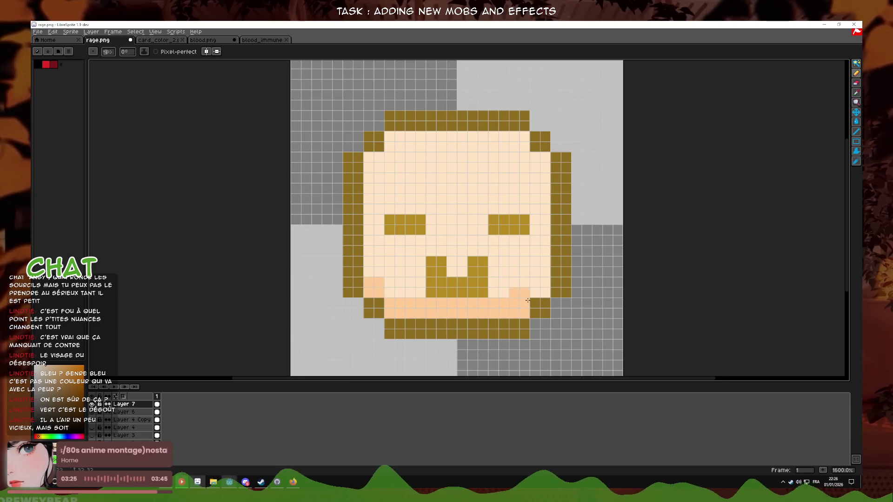
pyautogui.click(374, 266)
pyautogui.click(394, 288)
pyautogui.moveTo(509, 287); pyautogui.dragTo(526, 293)
pyautogui.scroll(-4, 525, 292)
pyautogui.scroll(4, 604, 309)
pyautogui.hotkey('ctrl', 'z')
pyautogui.hotkey('ctrl', 'z')
pyautogui.hotkey('ctrl', 'z')
pyautogui.hotkey('ctrl', 'z')
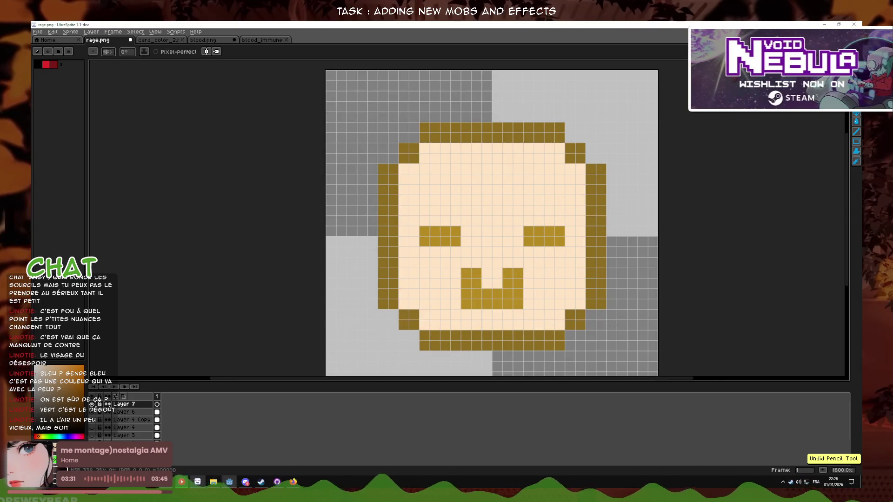
# - Draw pink blush blocks on both cheeks, repositioning and widening them until placed right
pyautogui.click(433, 267)
pyautogui.click(554, 267)
pyautogui.scroll(-5, 634, 284)
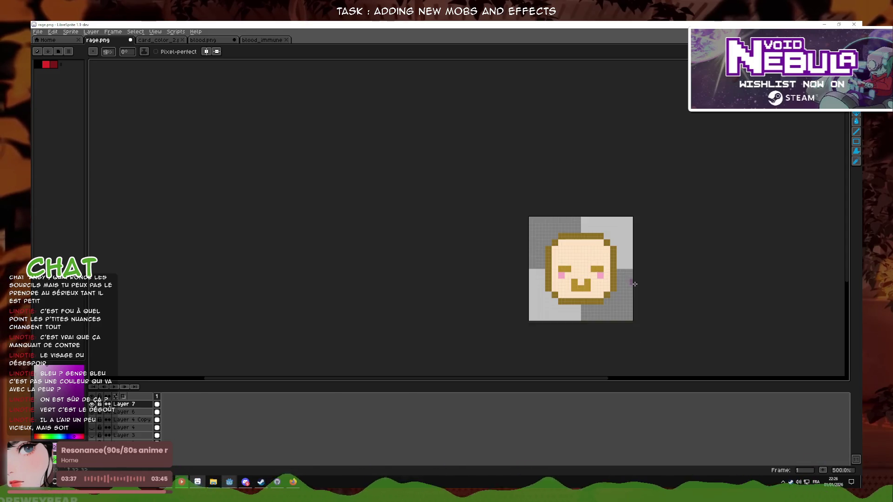
pyautogui.hscroll(3, 634, 284)
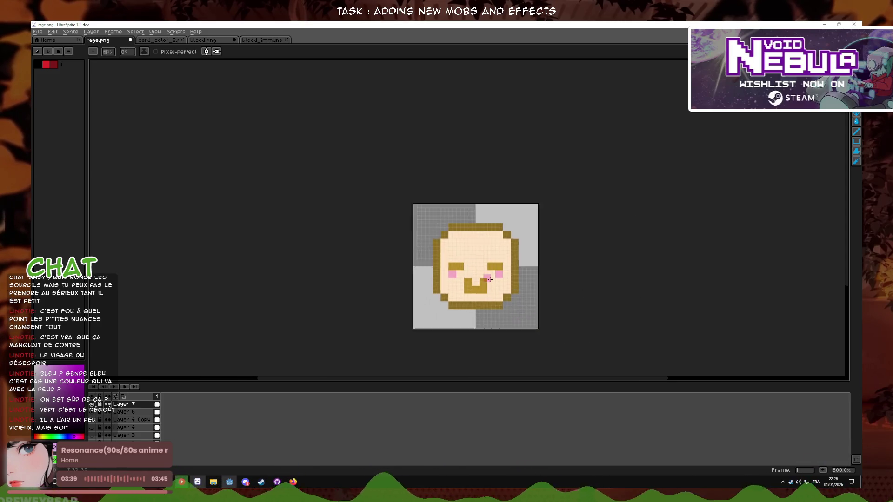
pyautogui.scroll(5, 491, 290)
pyautogui.hotkey('ctrl', 'z')
pyautogui.moveTo(352, 211); pyautogui.dragTo(352, 231)
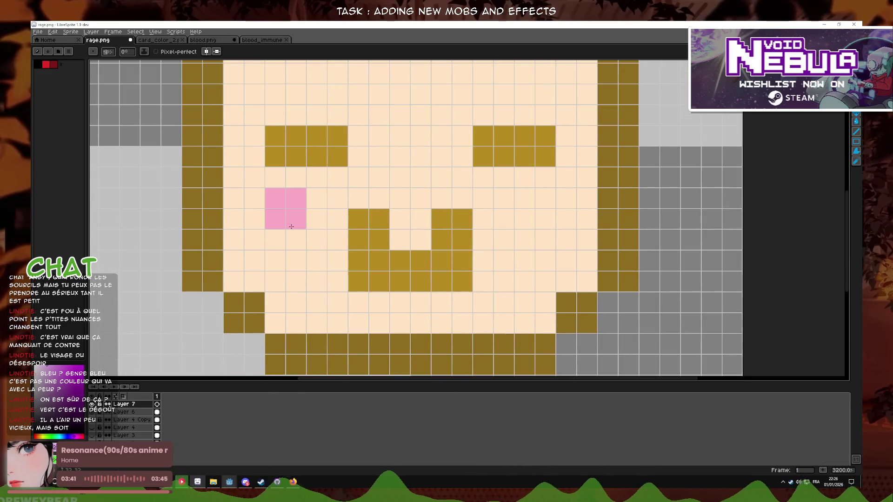
pyautogui.click(540, 215)
pyautogui.scroll(-5, 540, 215)
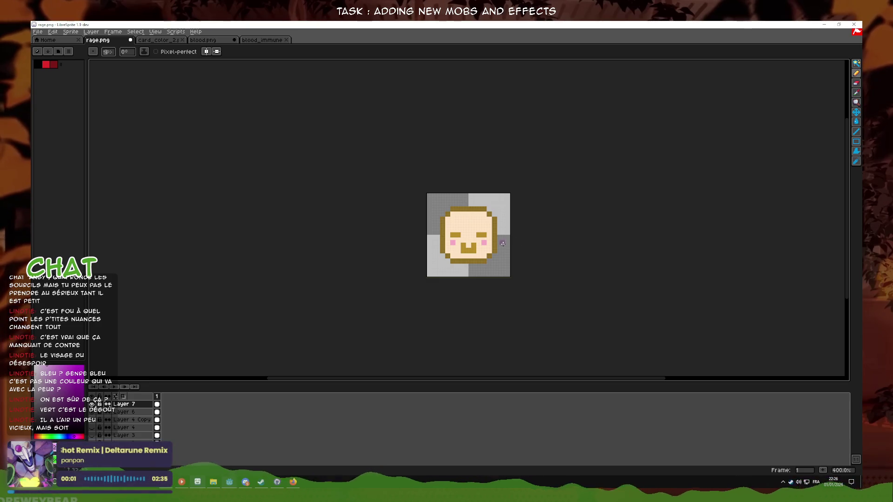
pyautogui.scroll(5, 506, 243)
pyautogui.scroll(3, 485, 242)
pyautogui.click(425, 240)
# - Widen the left cheek blush by one pixel toward the nose
pyautogui.click(287, 240)
pyautogui.scroll(-9, 516, 243)
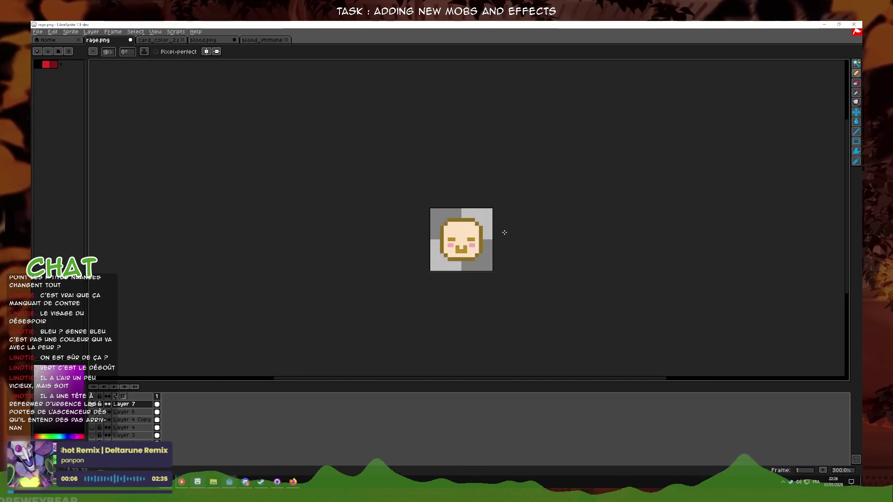
pyautogui.press('ctrl')
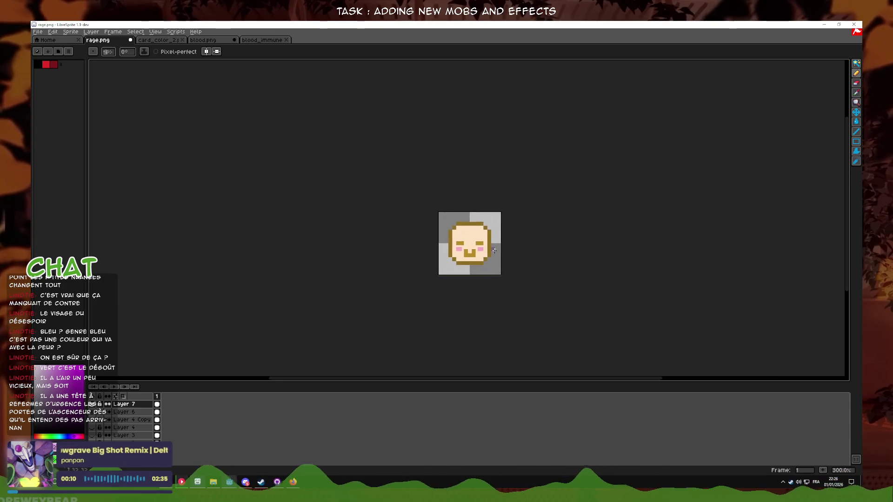
pyautogui.scroll(7, 484, 242)
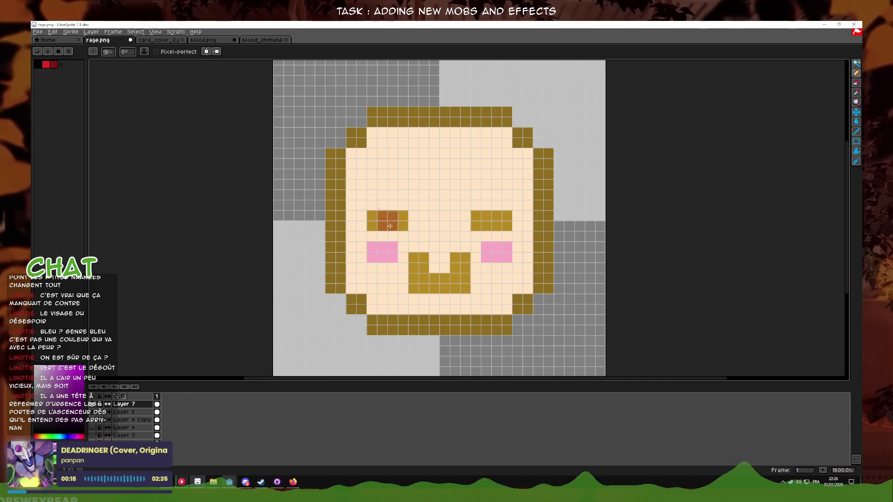
pyautogui.scroll(-7, 398, 273)
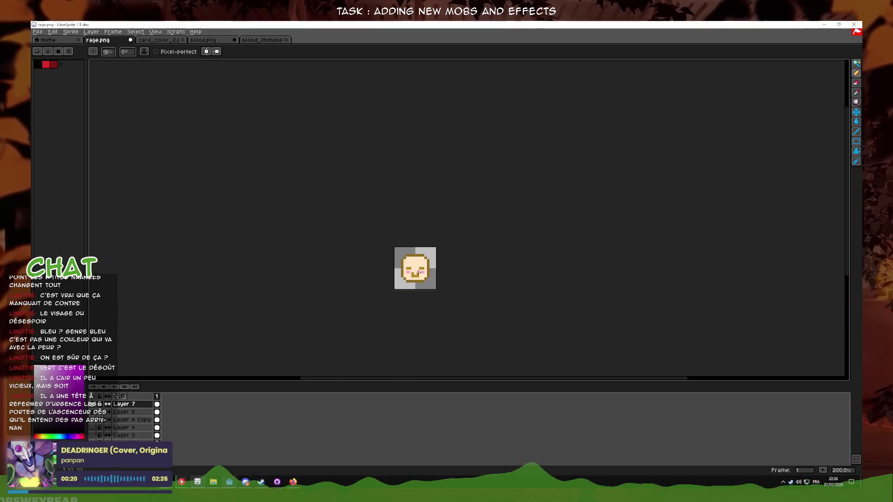
pyautogui.scroll(7, 414, 274)
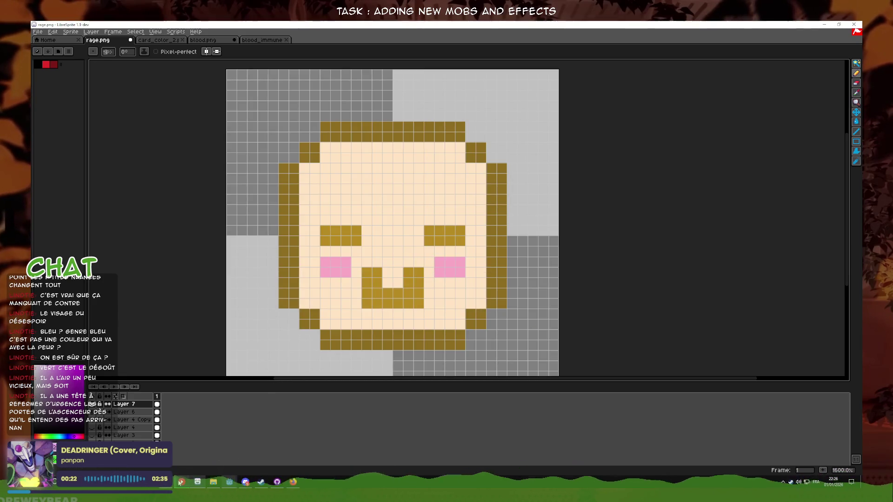
# - Darken a mouth pixel, undo the stray grey mouth pixel, and minimize LibreSprite
pyautogui.click(402, 298)
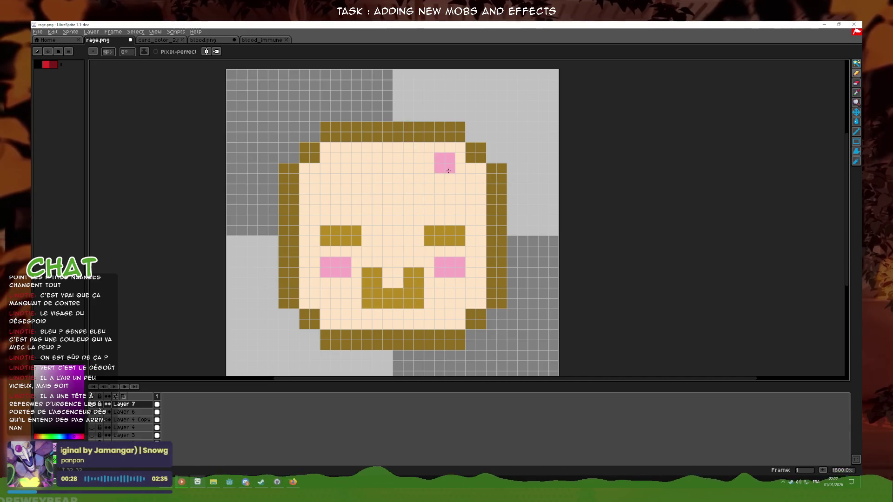
pyautogui.scroll(-6, 440, 156)
pyautogui.scroll(6, 439, 169)
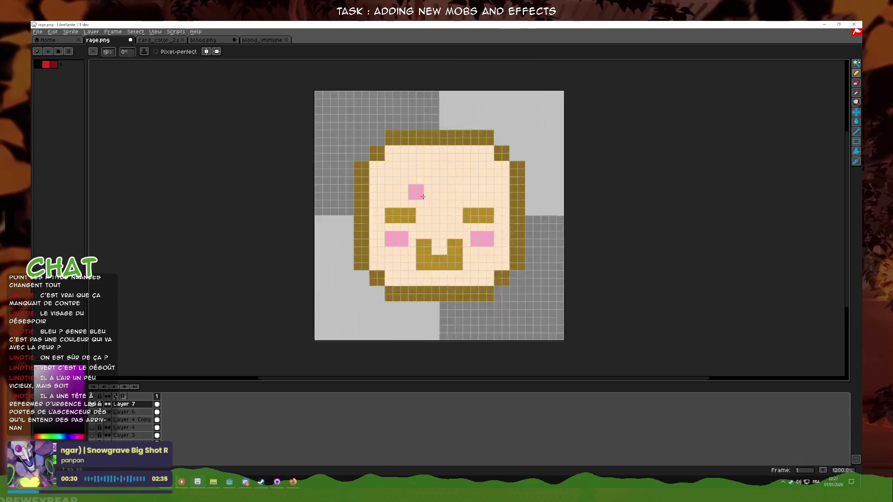
pyautogui.click(444, 263)
pyautogui.scroll(-4, 581, 299)
pyautogui.scroll(4, 544, 300)
pyautogui.hotkey('ctrl', 'z')
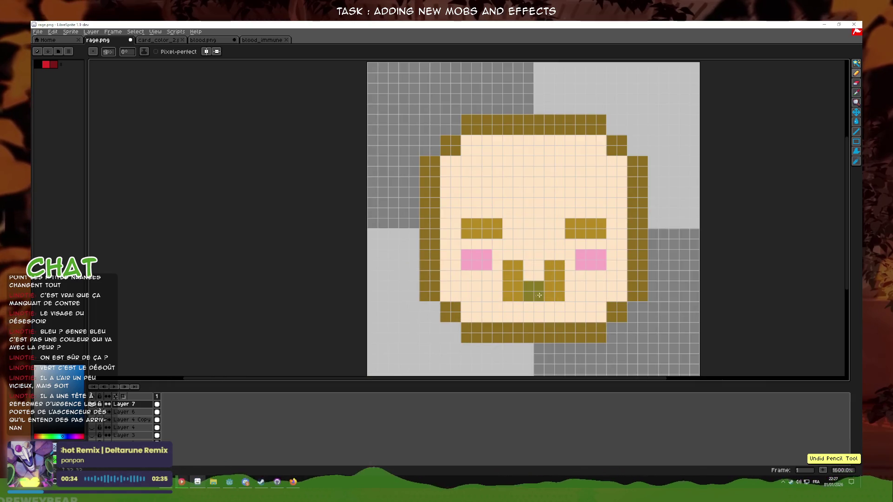
pyautogui.scroll(-4, 542, 279)
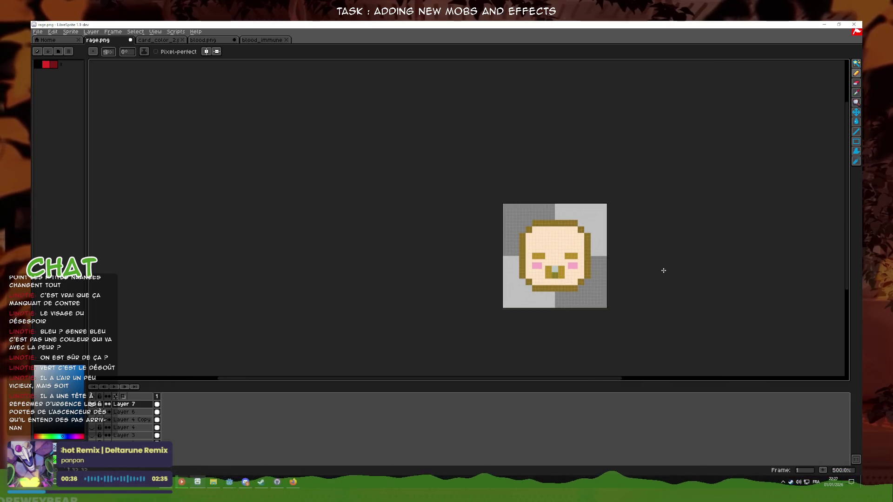
pyautogui.click(824, 24)
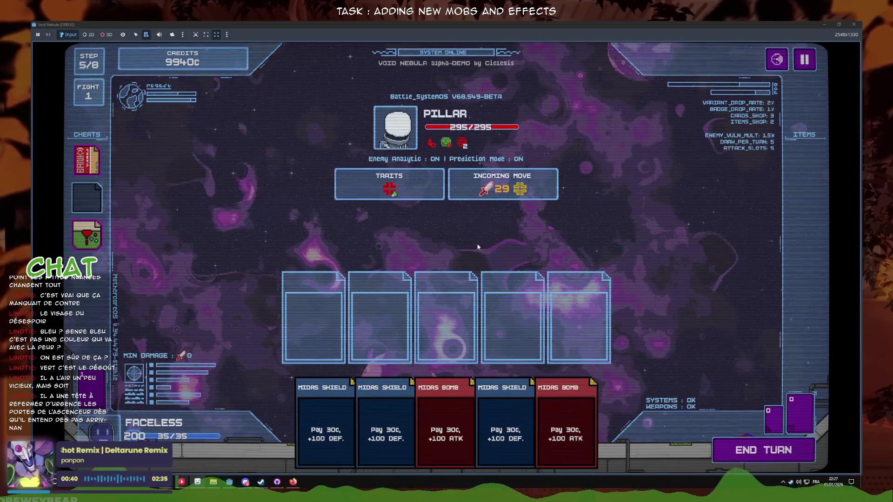
# - Slot two Midas Shield cards, end the turn, then use the BAWK cheat card
pyautogui.moveTo(522, 191)
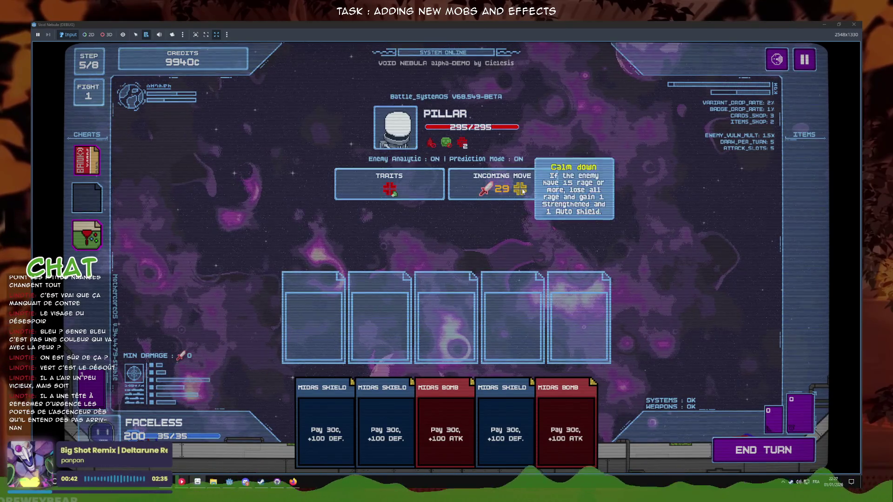
pyautogui.click(516, 346)
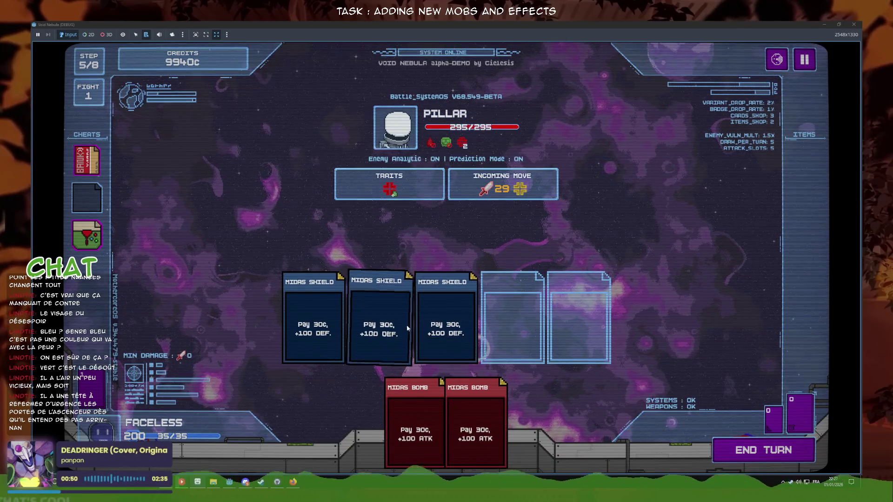
pyautogui.click(408, 329)
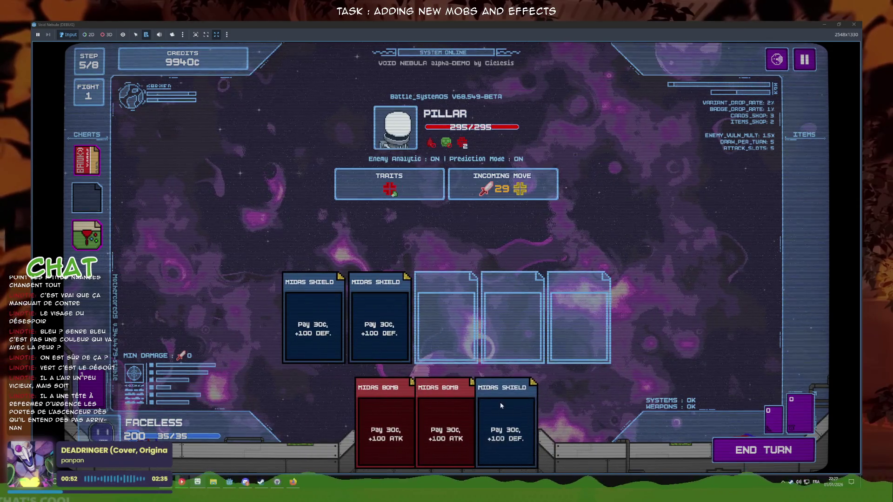
pyautogui.click(515, 413)
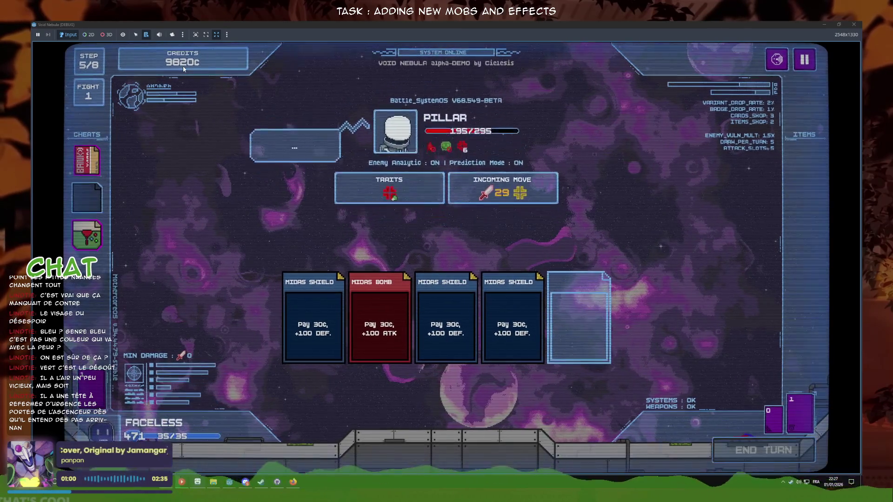
pyautogui.click(87, 161)
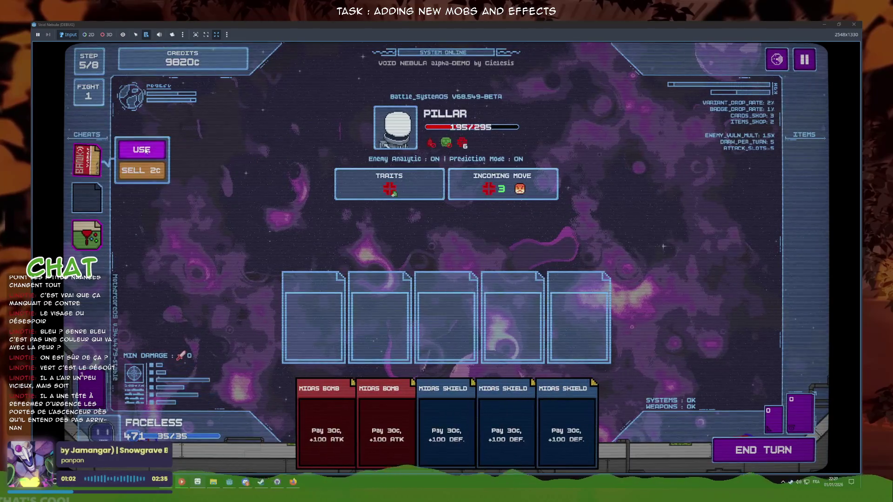
pyautogui.click(138, 150)
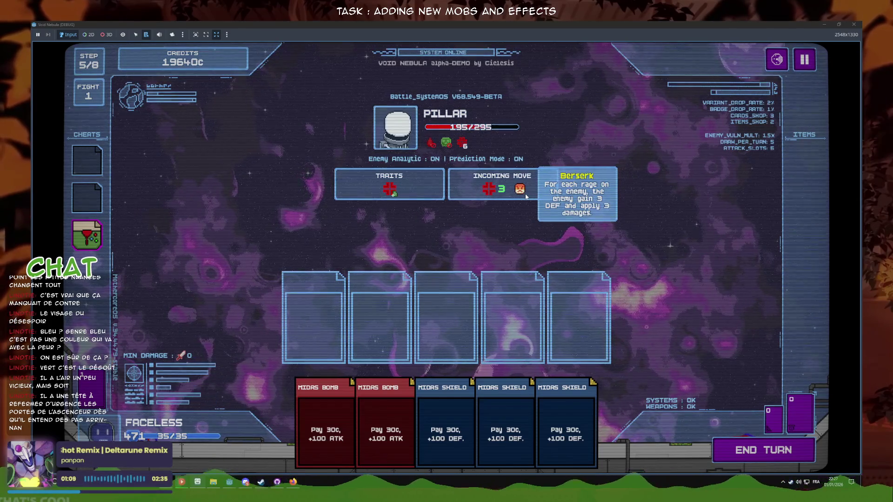
# - Slot four cards from the hand, end the turn, then stop the game with F8
pyautogui.click(325, 427)
pyautogui.click(416, 428)
pyautogui.click(447, 427)
pyautogui.click(513, 421)
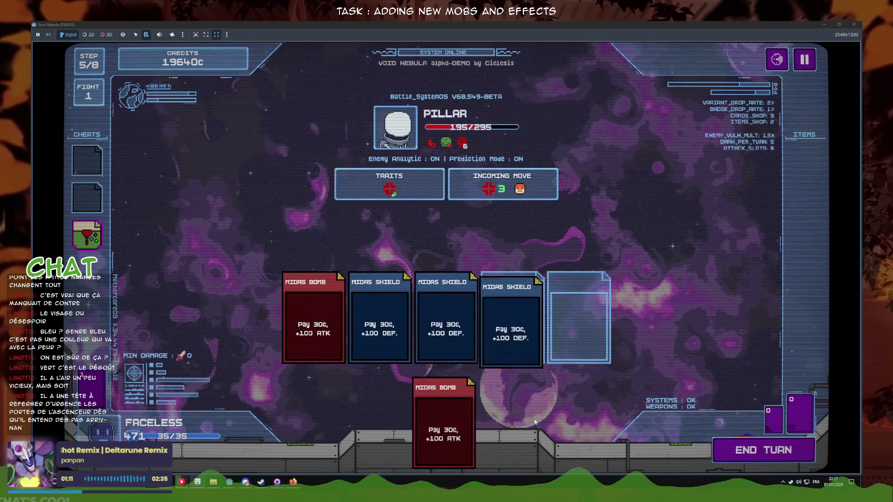
pyautogui.click(763, 450)
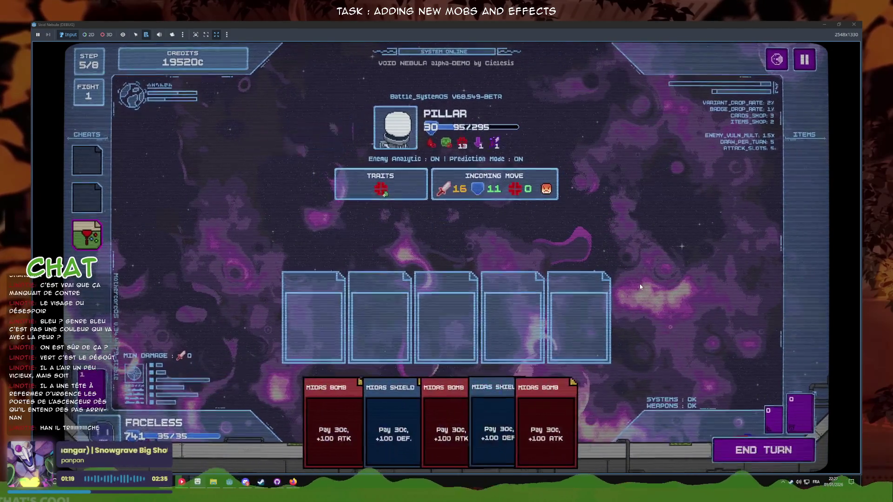
pyautogui.press('F8')
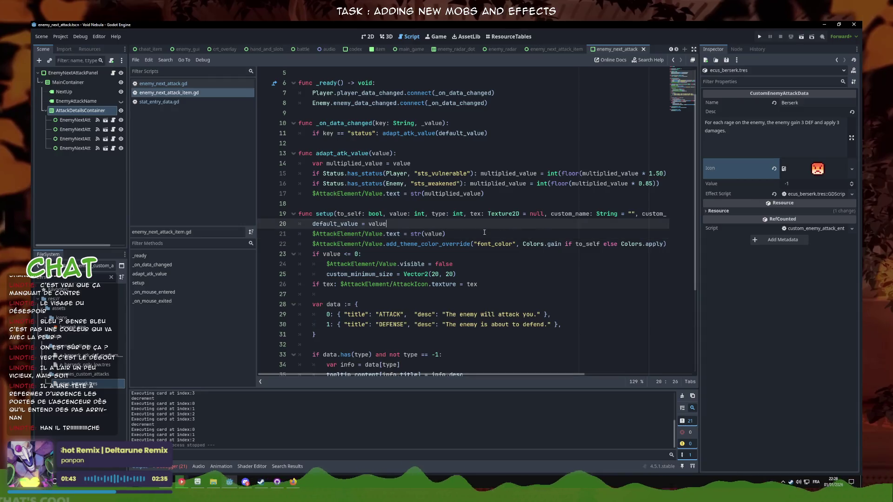
# - Open enemy_next_attack.gd and inspect the status add_item lines in _update_attack_display
pyautogui.click(484, 233)
pyautogui.scroll(2, 463, 223)
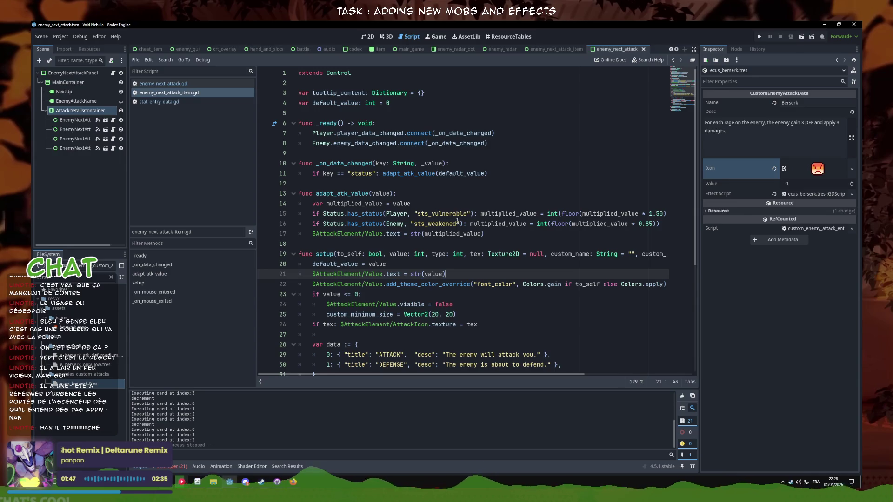
pyautogui.click(163, 83)
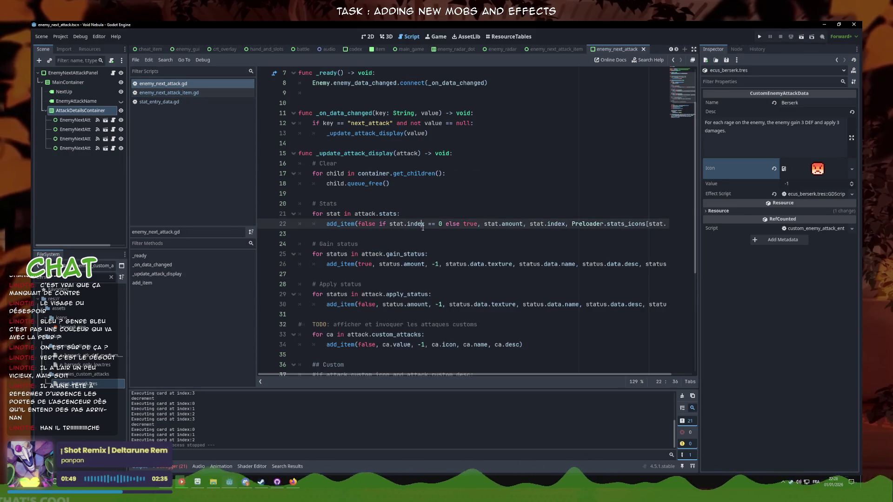
pyautogui.scroll(-2, 440, 247)
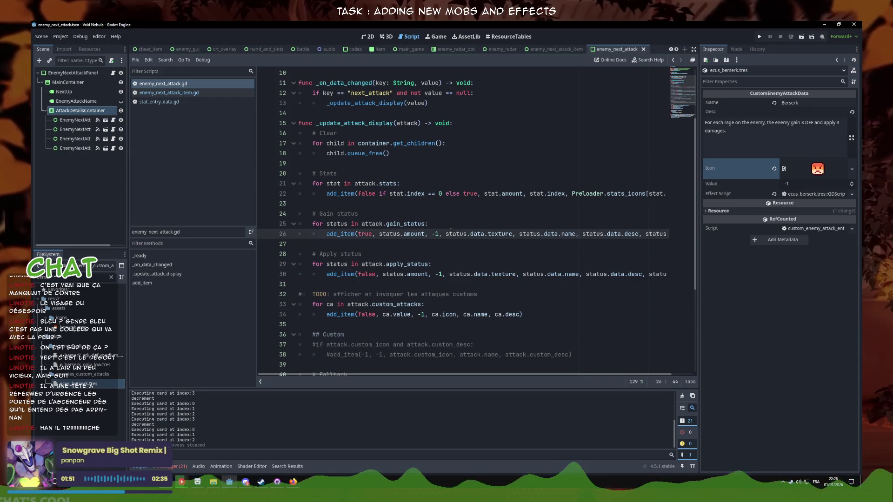
pyautogui.click(431, 274)
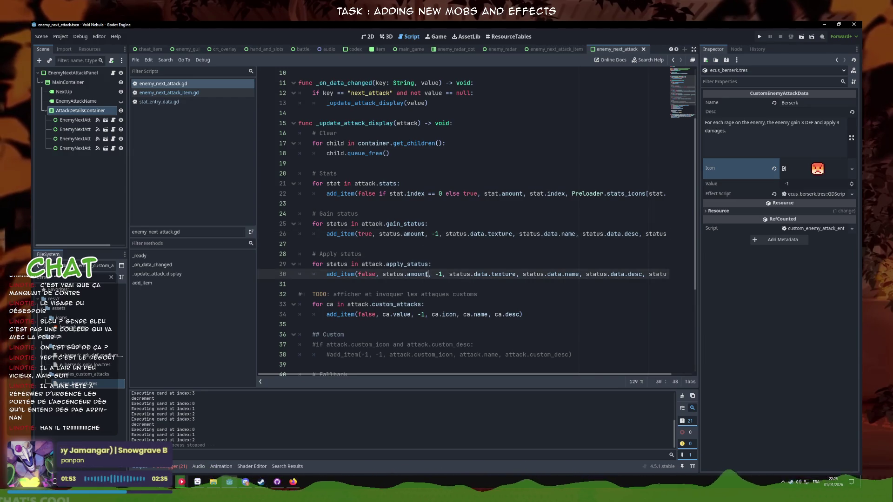
pyautogui.click(417, 235)
pyautogui.click(415, 274)
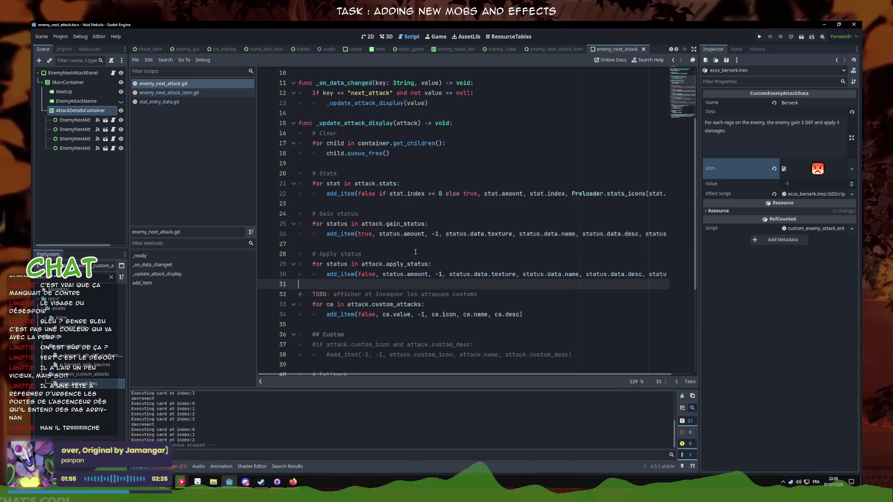
pyautogui.click(415, 246)
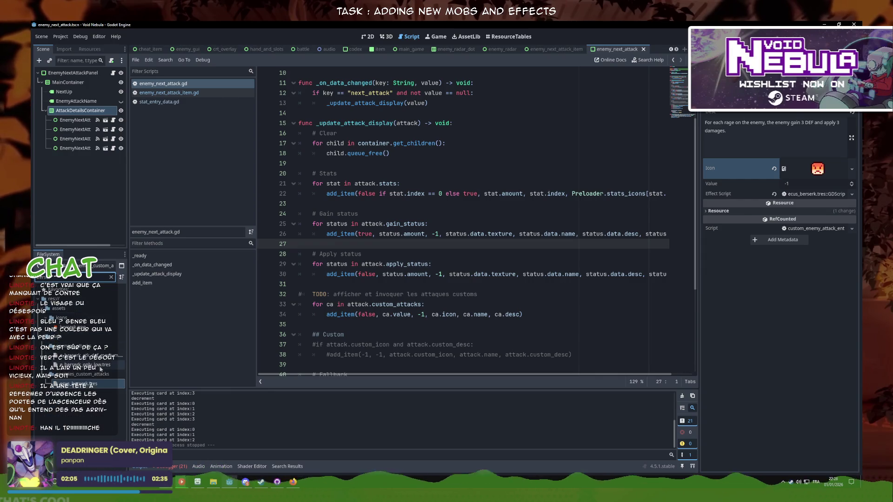
pyautogui.click(93, 356)
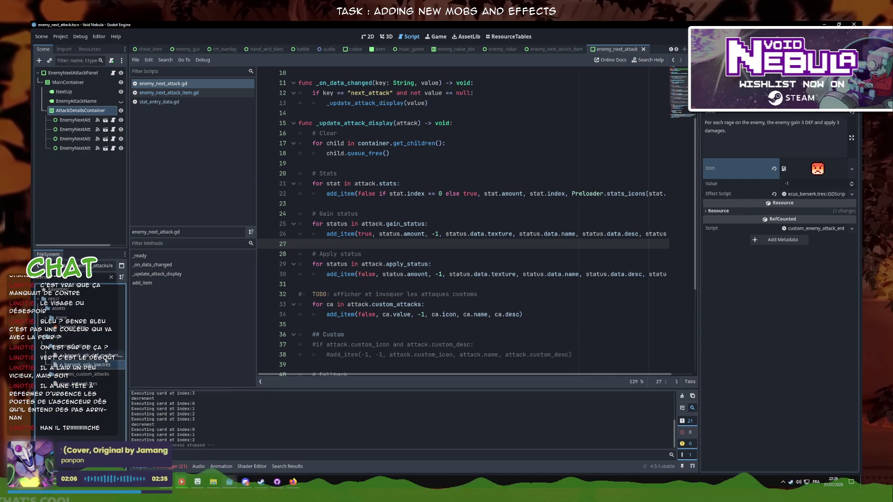
# - Check the berserk attack's Gain Status entry, then select line 26's status.amount, -1 arguments
pyautogui.click(817, 123)
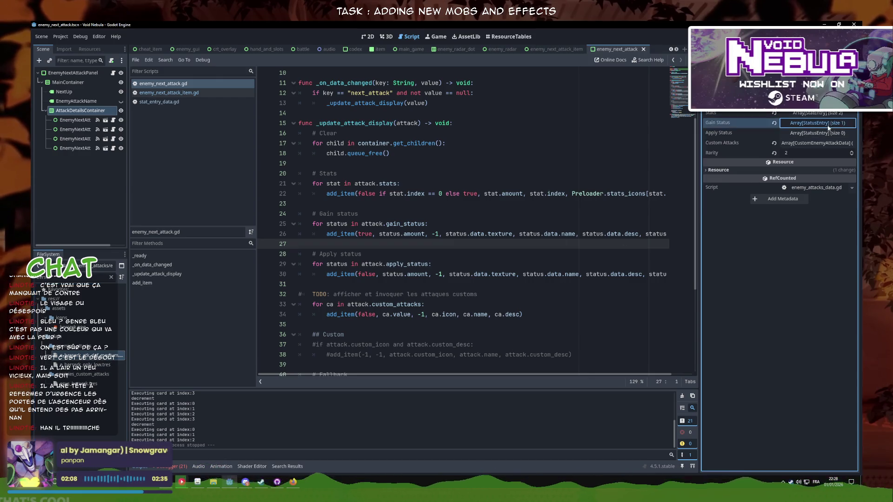
pyautogui.click(826, 147)
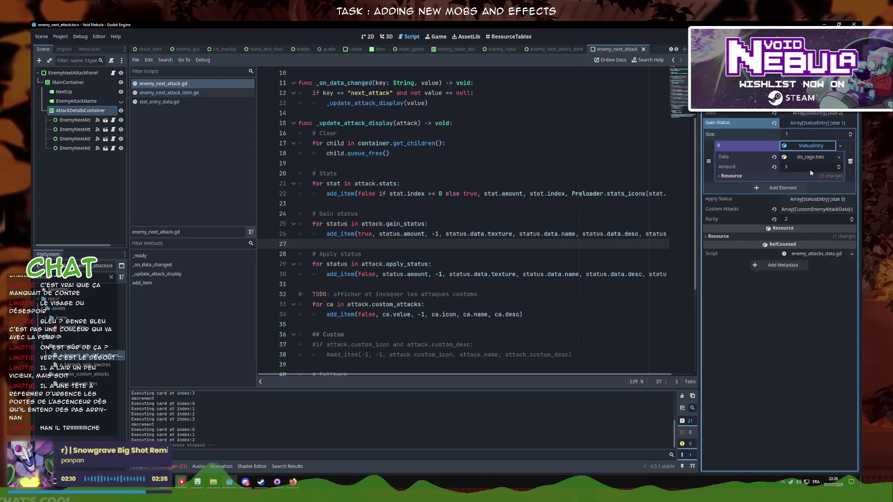
pyautogui.click(819, 144)
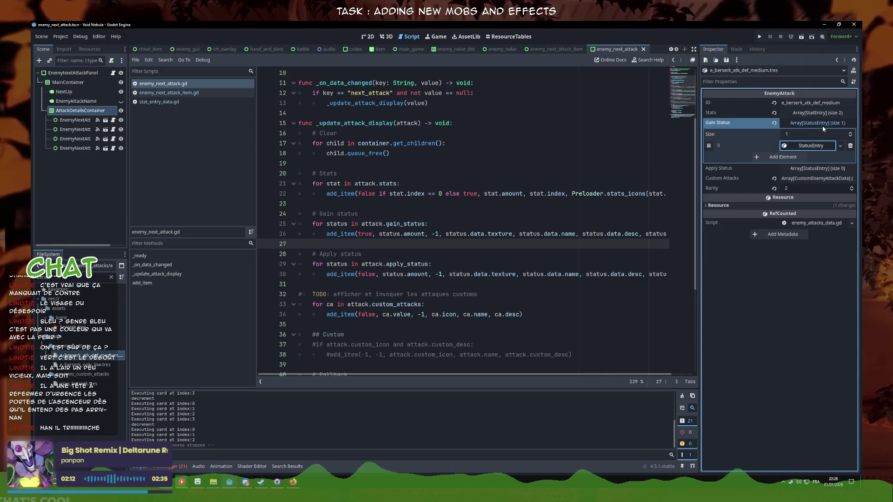
pyautogui.click(822, 126)
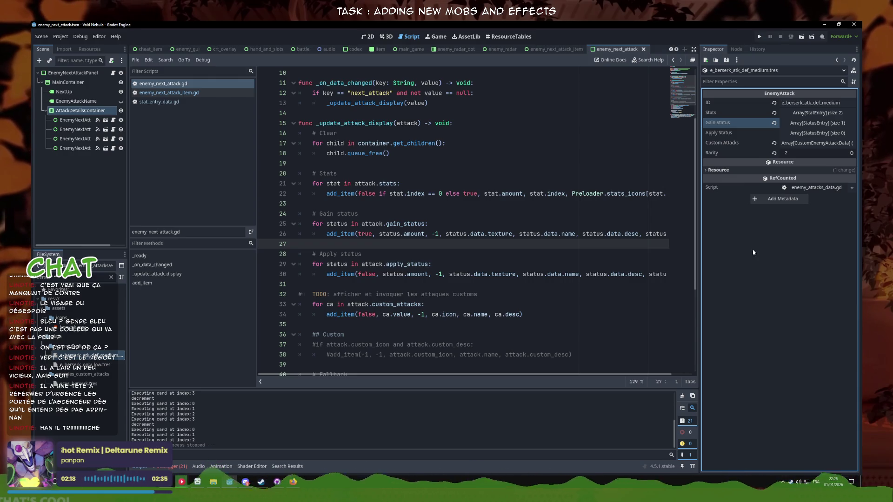
pyautogui.click(835, 125)
pyautogui.click(819, 148)
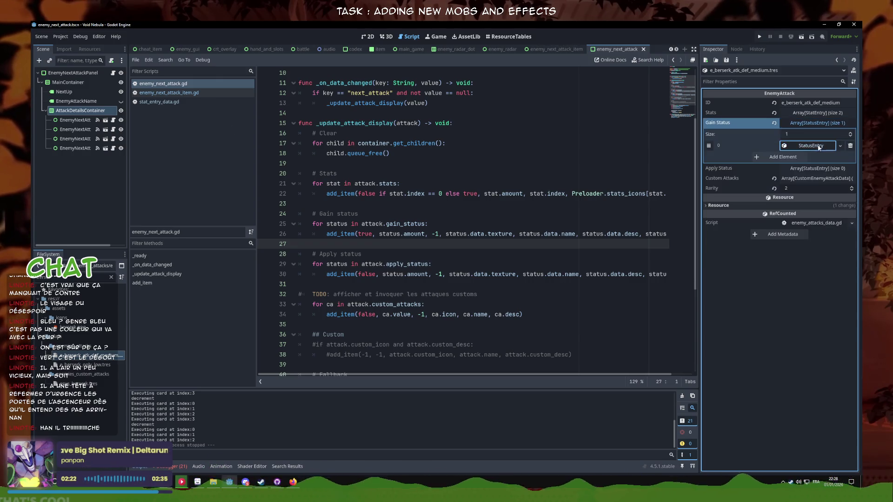
pyautogui.click(818, 122)
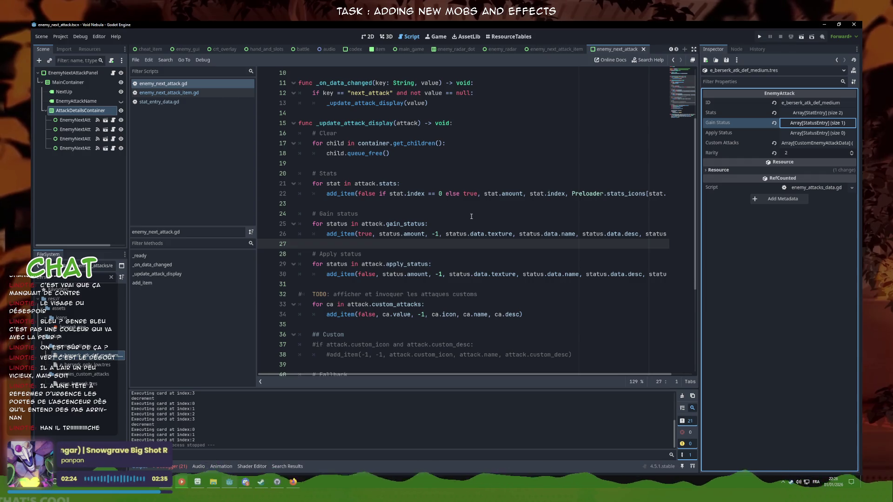
pyautogui.click(392, 234)
pyautogui.moveTo(408, 234); pyautogui.dragTo(455, 235)
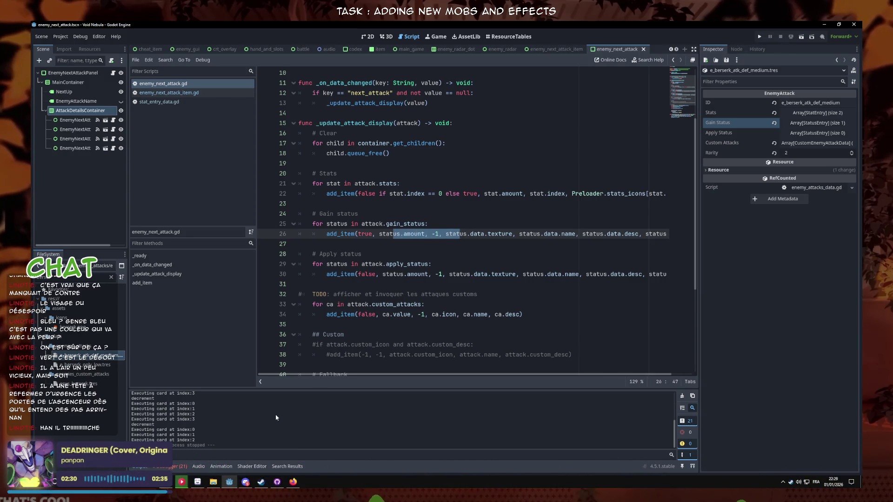
# - Insert print(value) after line 20 of setup() in enemy_next_attack_item.gd and run the project
pyautogui.click(169, 93)
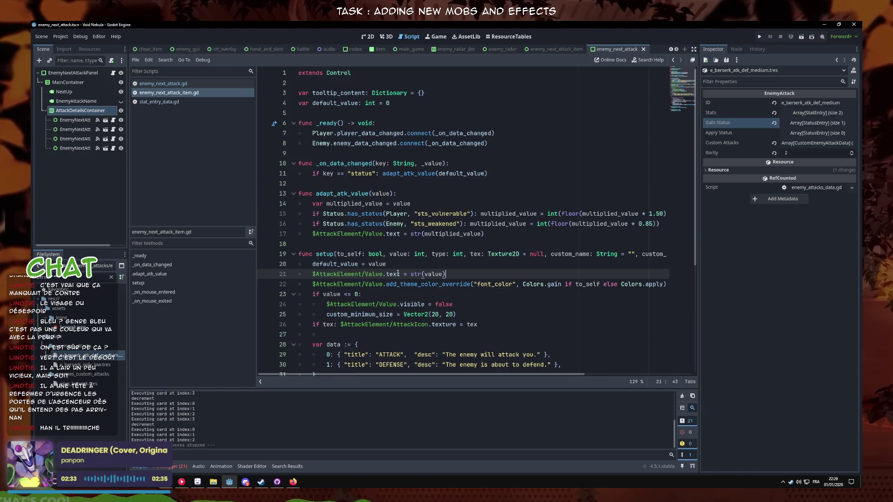
pyautogui.press('Down')
pyautogui.press('Down')
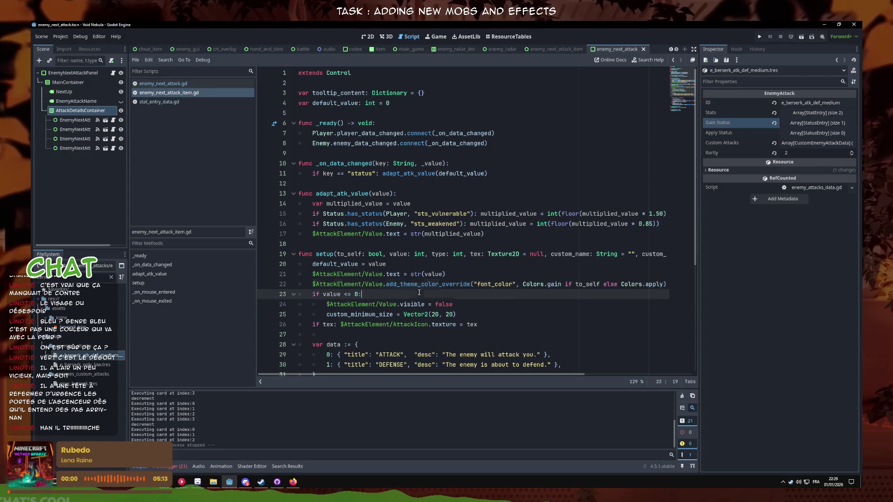
pyautogui.click(429, 263)
pyautogui.press('Return')
pyautogui.write('print(va')
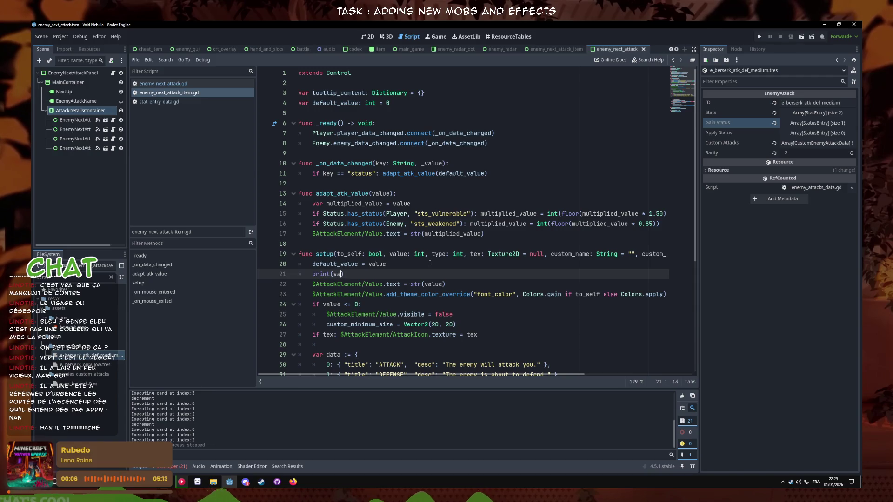
pyautogui.write('lue')
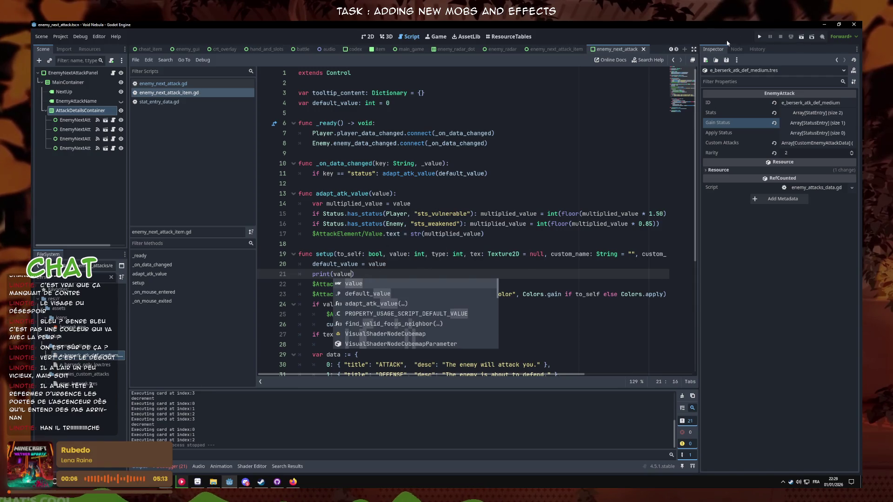
pyautogui.press('F5')
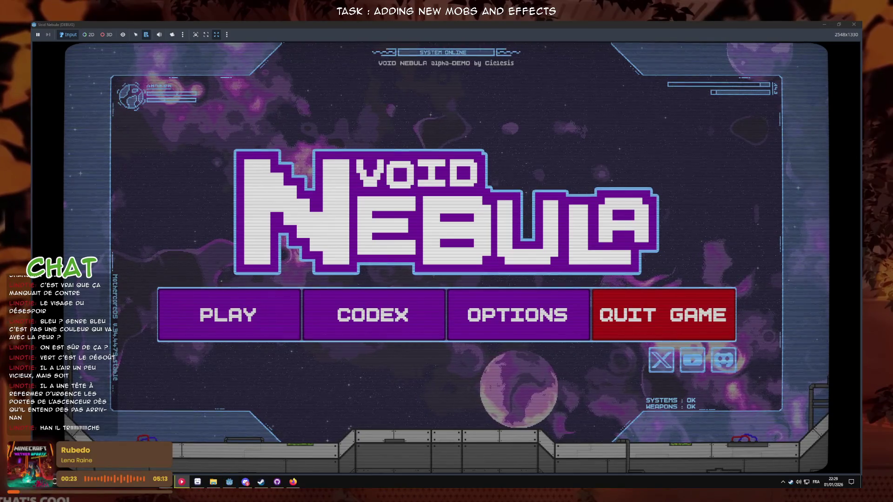
# - Start a new run and end the first turn against the Pillar boss
pyautogui.click(227, 315)
pyautogui.click(489, 326)
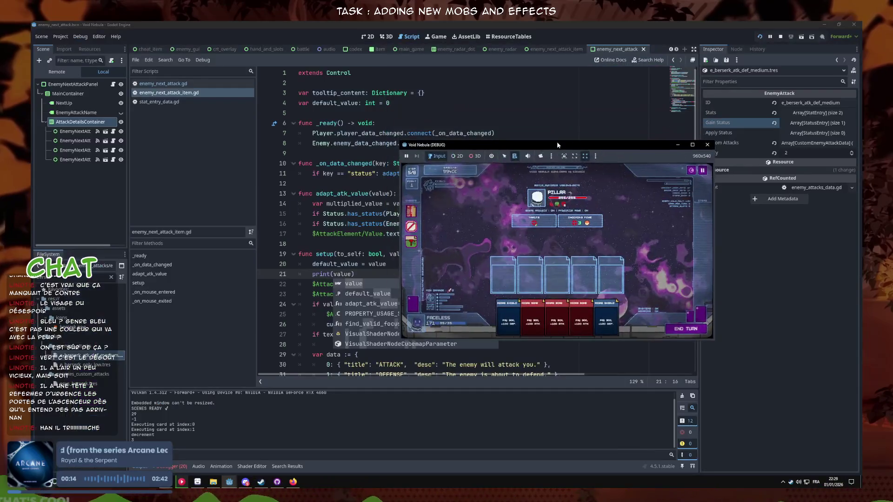
pyautogui.moveTo(556, 141)
pyautogui.mouseDown()
pyautogui.moveTo(437, 149)
pyautogui.moveTo(481, 23)
pyautogui.mouseUp()
pyautogui.click(761, 450)
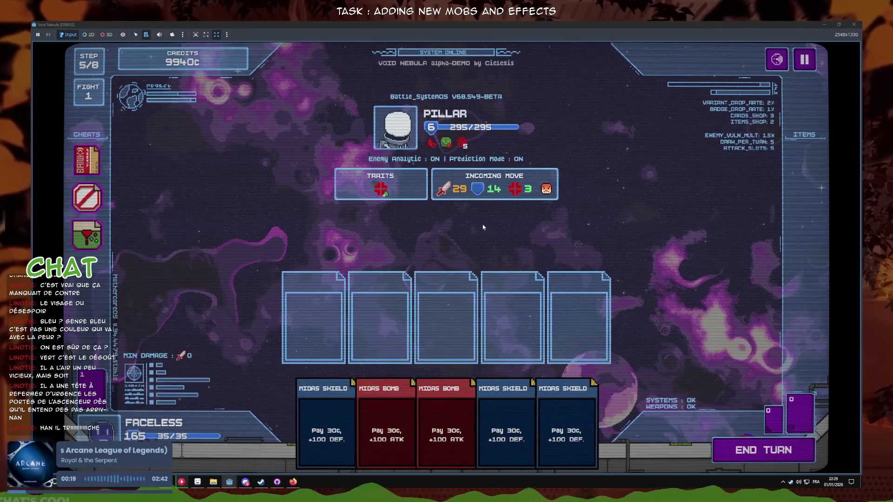
pyautogui.moveTo(519, 23)
pyautogui.mouseDown()
pyautogui.moveTo(584, 161)
pyautogui.moveTo(456, 171)
pyautogui.mouseUp()
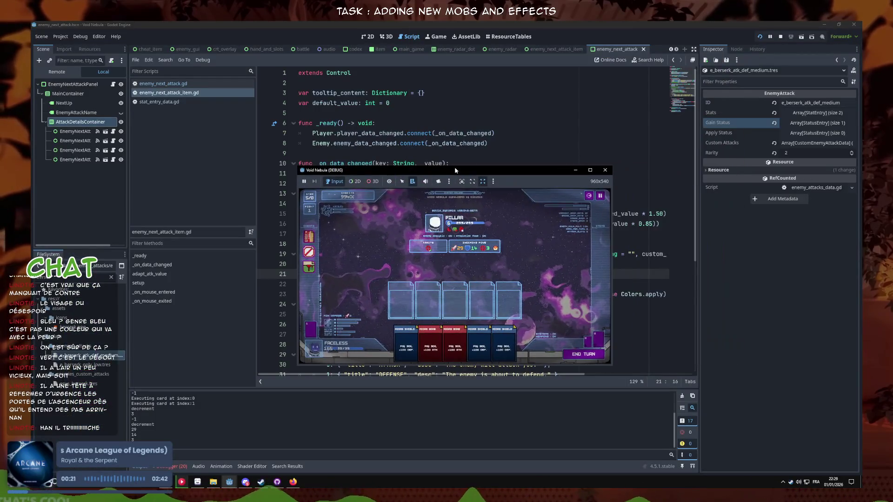
pyautogui.click(590, 169)
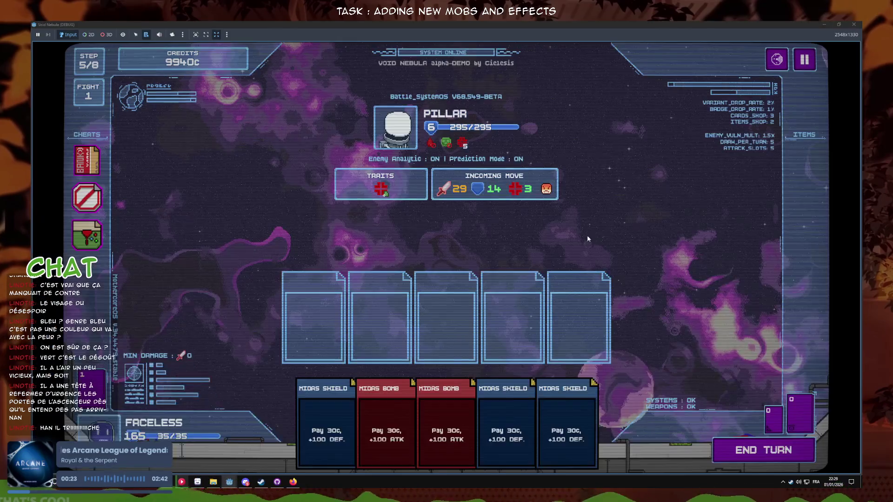
# - Play three Midas Shield cards, end the turn, and float the game window over the editor
pyautogui.click(570, 432)
pyautogui.click(534, 432)
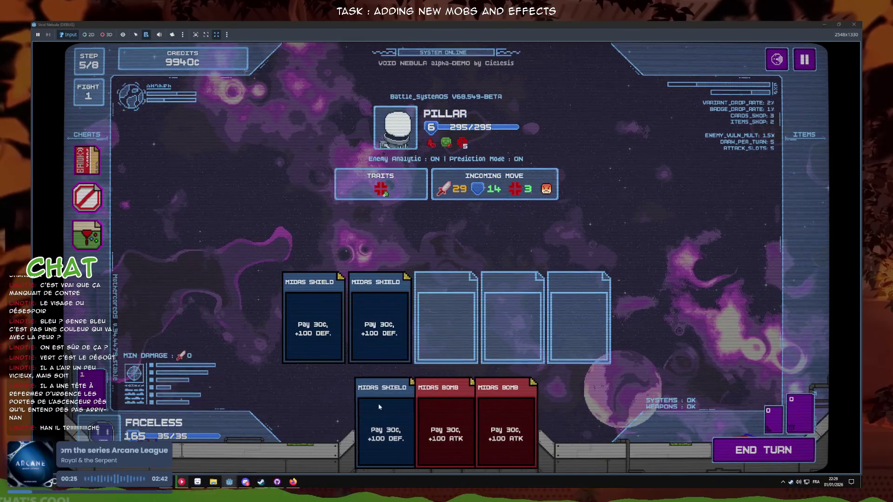
pyautogui.click(407, 403)
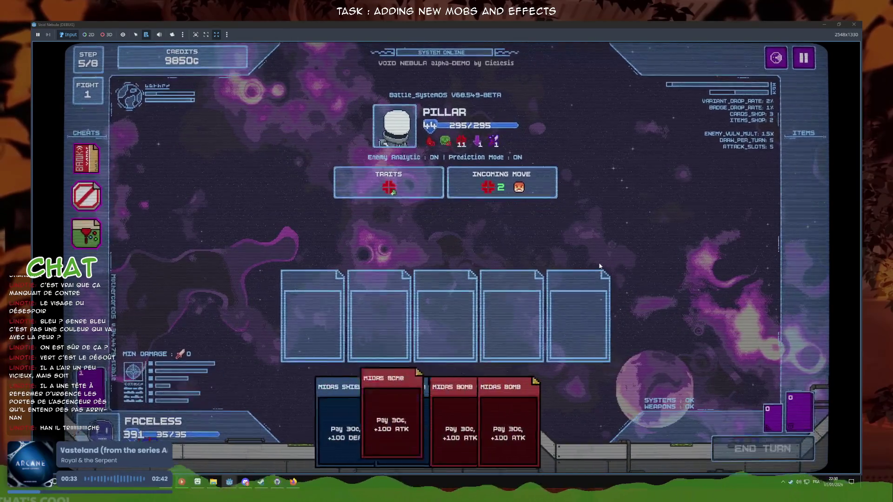
pyautogui.click(746, 450)
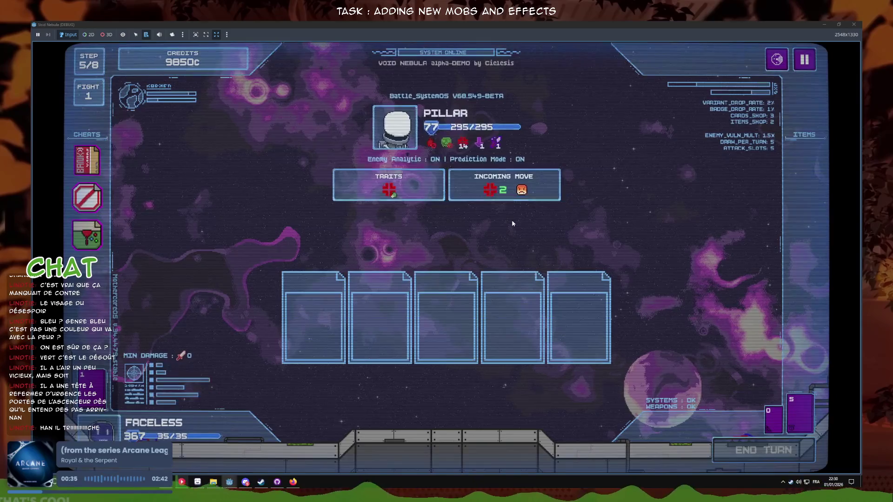
pyautogui.moveTo(512, 24); pyautogui.dragTo(598, 176)
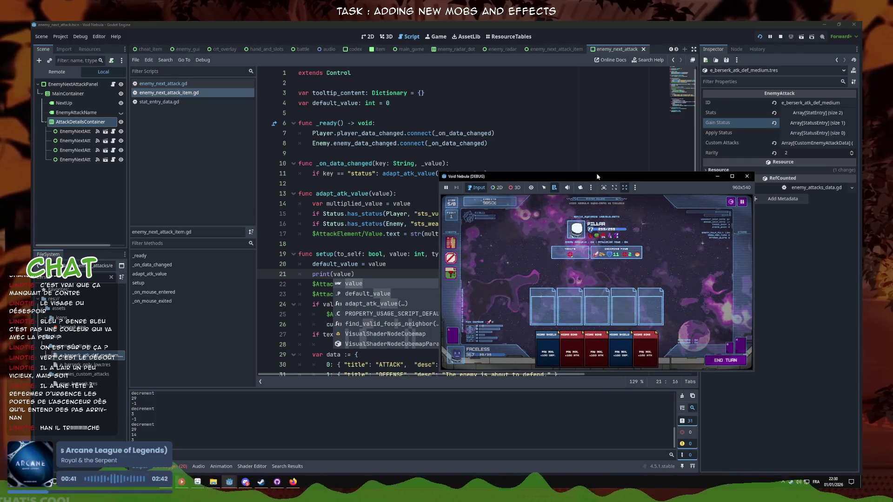
# - Review setup() in enemy_next_attack_item.gd, selecting the print(value) call on line 21
pyautogui.click(380, 277)
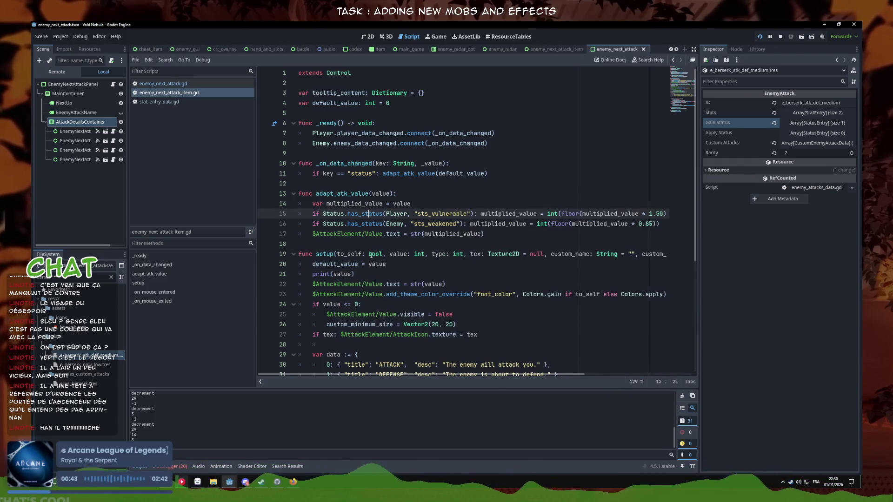
pyautogui.scroll(-6, 512, 275)
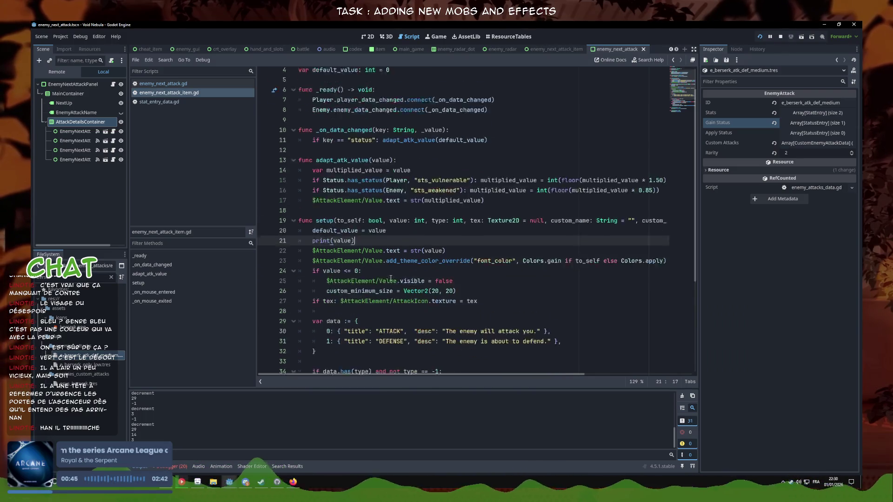
pyautogui.click(530, 294)
pyautogui.click(546, 274)
pyautogui.scroll(2, 541, 275)
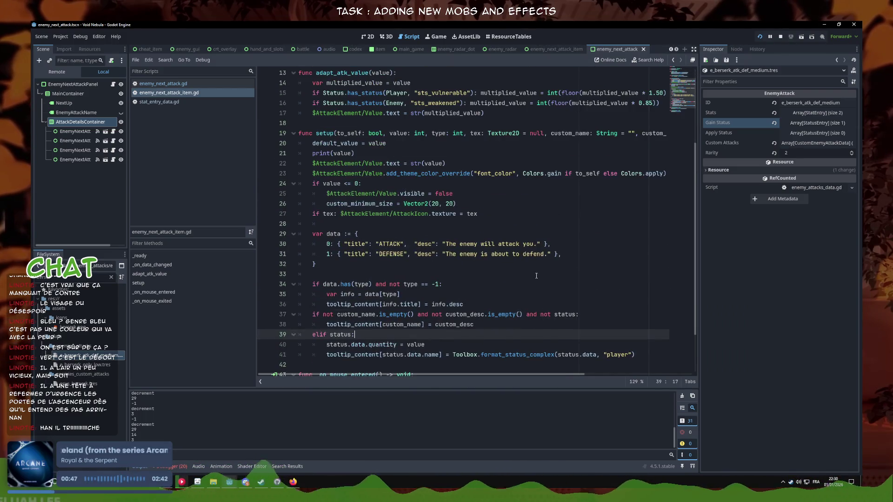
pyautogui.click(419, 213)
pyautogui.click(395, 183)
pyautogui.moveTo(354, 153); pyautogui.dragTo(312, 155)
# - Bring up and maximize the running game, then end the turn to recheck the Pillar's incoming move
pyautogui.press('F5')
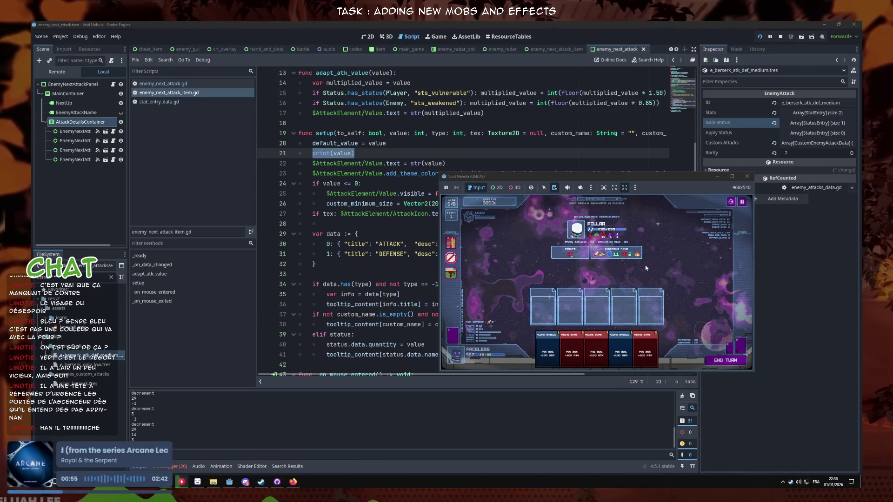
pyautogui.click(731, 176)
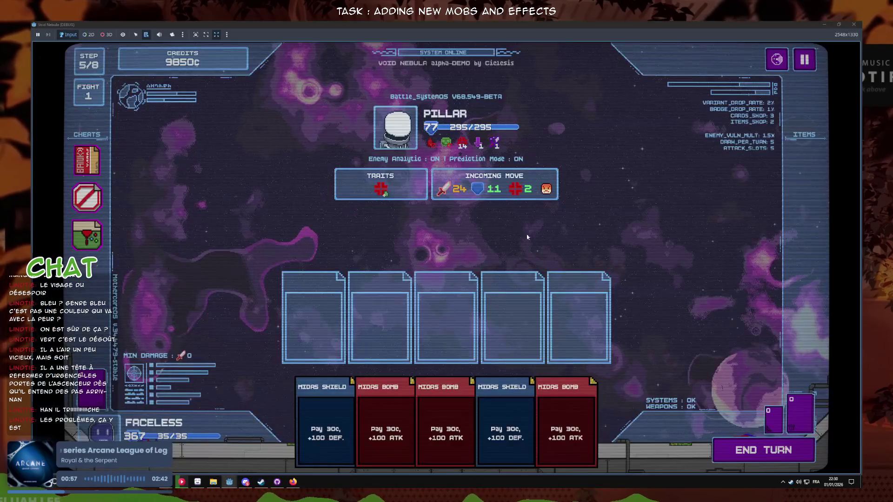
pyautogui.moveTo(523, 199)
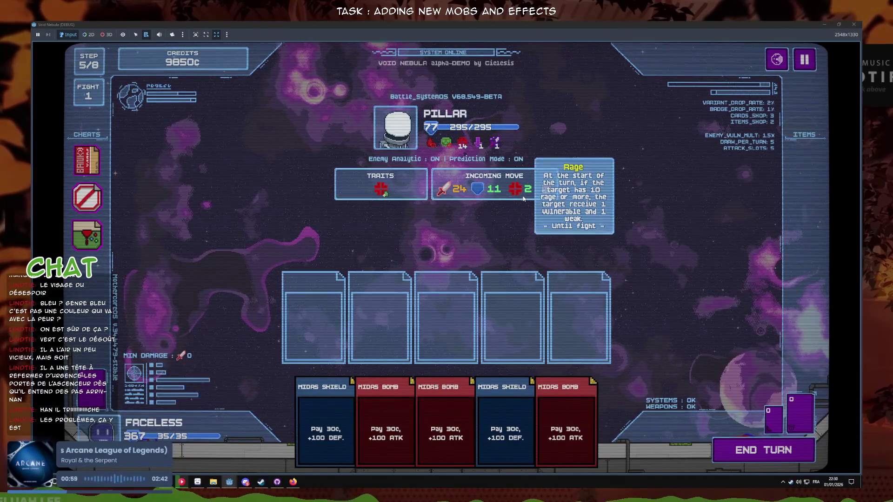
pyautogui.click(823, 24)
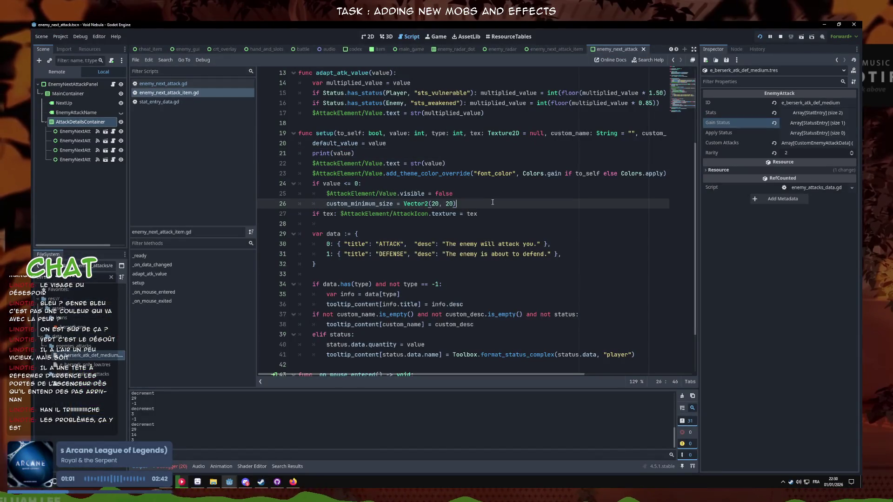
pyautogui.click(494, 193)
pyautogui.click(230, 481)
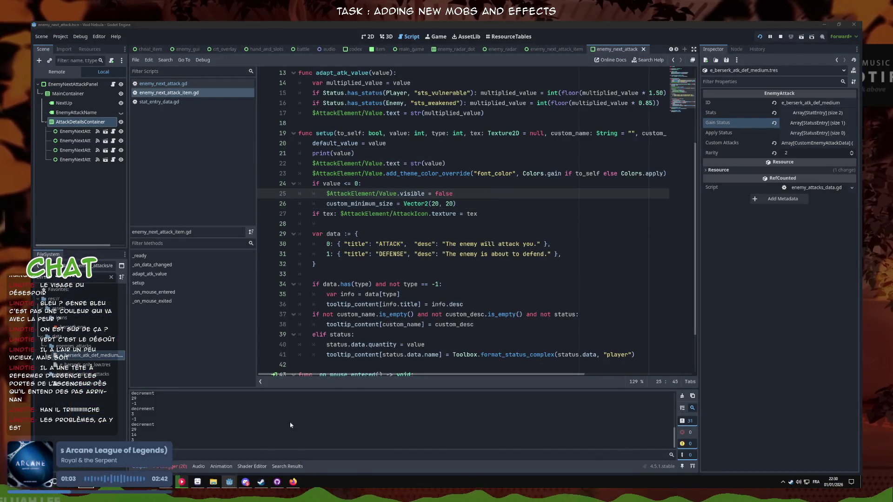
pyautogui.click(275, 437)
pyautogui.click(762, 455)
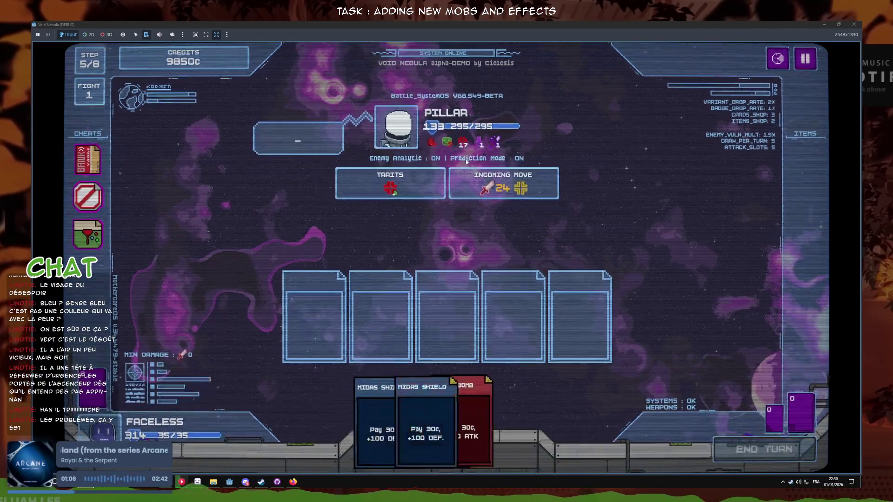
# - Back in the script, inspect lines 21–23 of setup(), including print(value) and the font_color to_self condition
pyautogui.hotkey('alt', 'Tab')
pyautogui.press('Down')
pyautogui.press('Down')
pyautogui.press('Up')
pyautogui.press('Up')
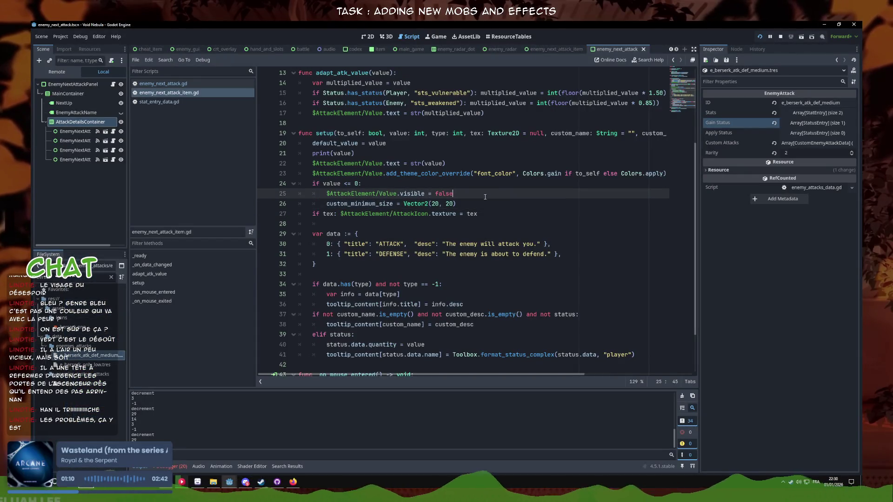
pyautogui.click(466, 163)
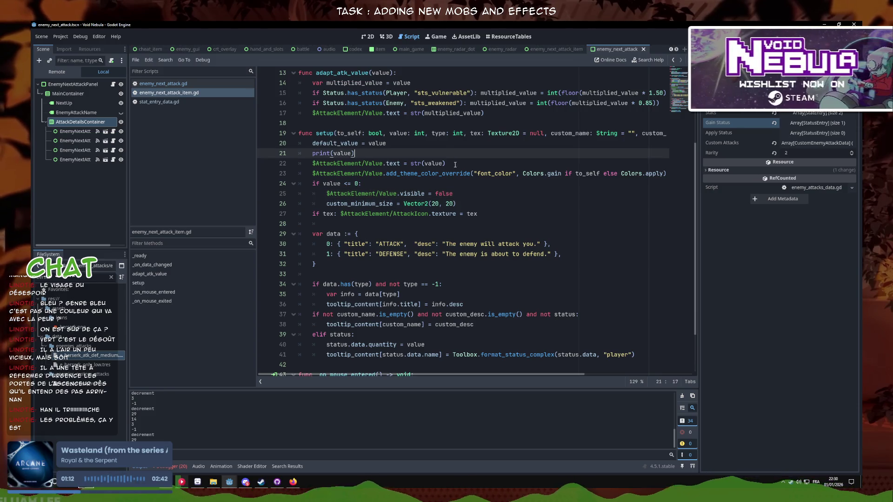
pyautogui.moveTo(355, 153); pyautogui.dragTo(308, 157)
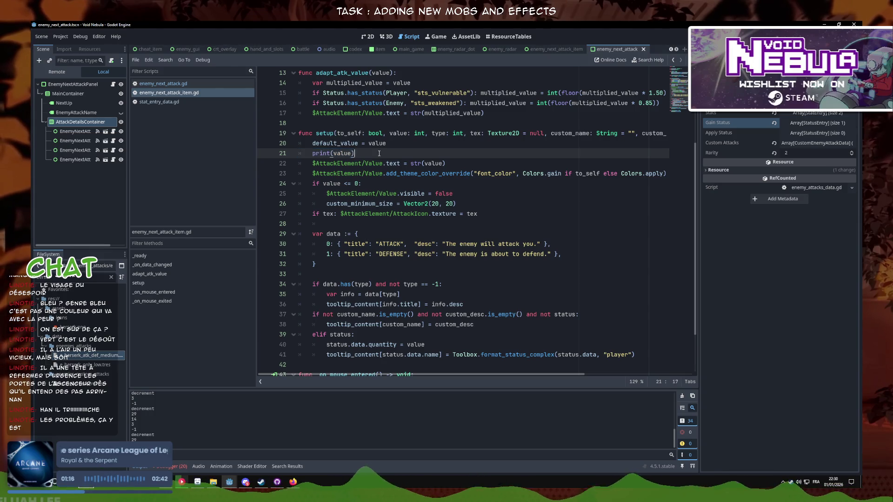
pyautogui.moveTo(446, 163); pyautogui.dragTo(227, 162)
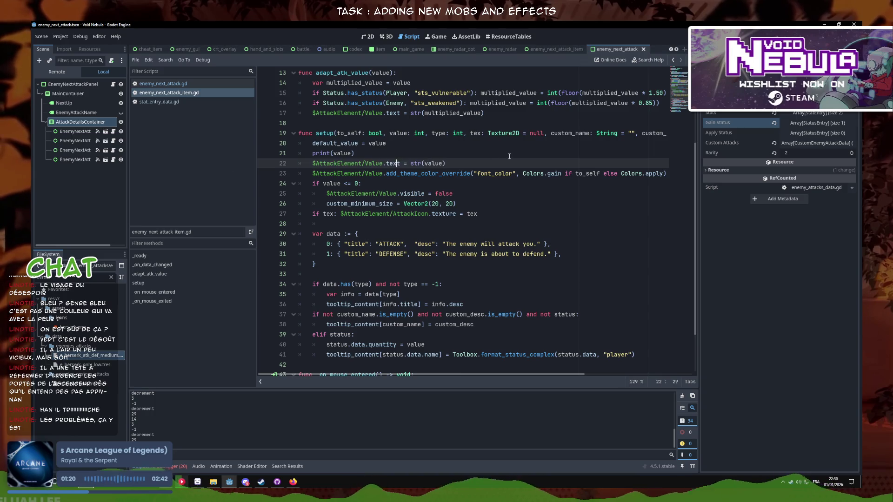
pyautogui.click(491, 173)
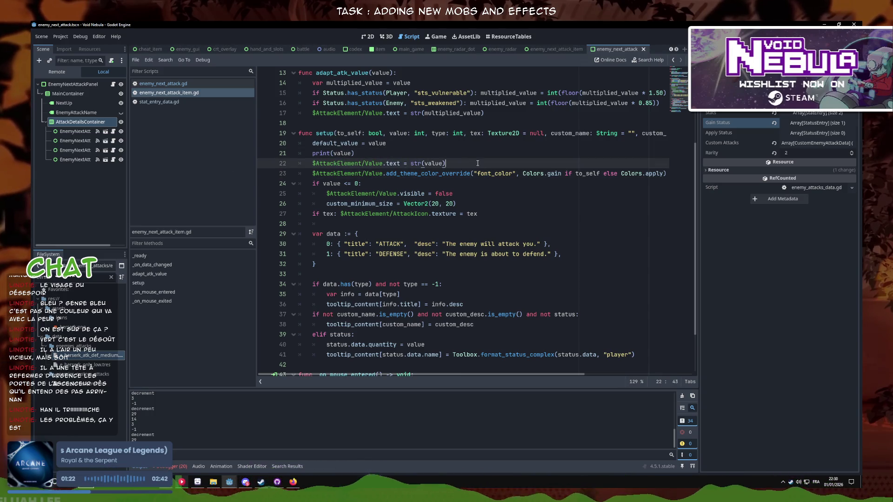
pyautogui.moveTo(561, 173); pyautogui.dragTo(718, 173)
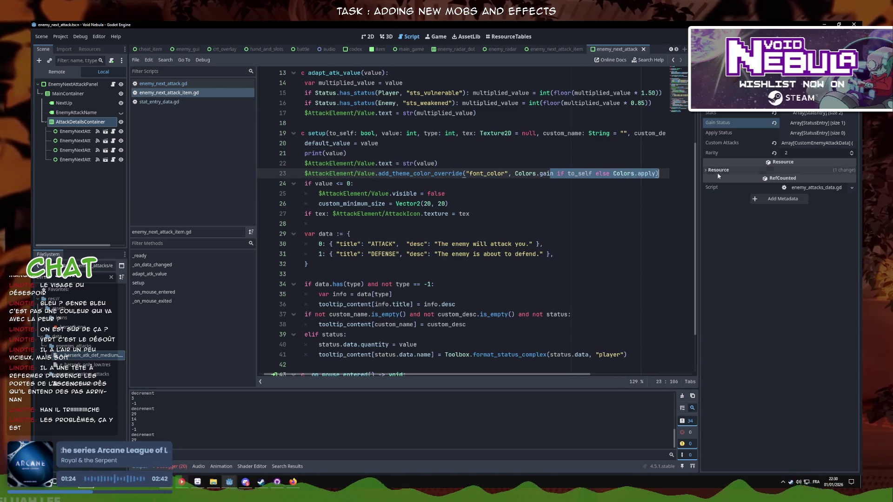
pyautogui.moveTo(579, 173); pyautogui.dragTo(256, 174)
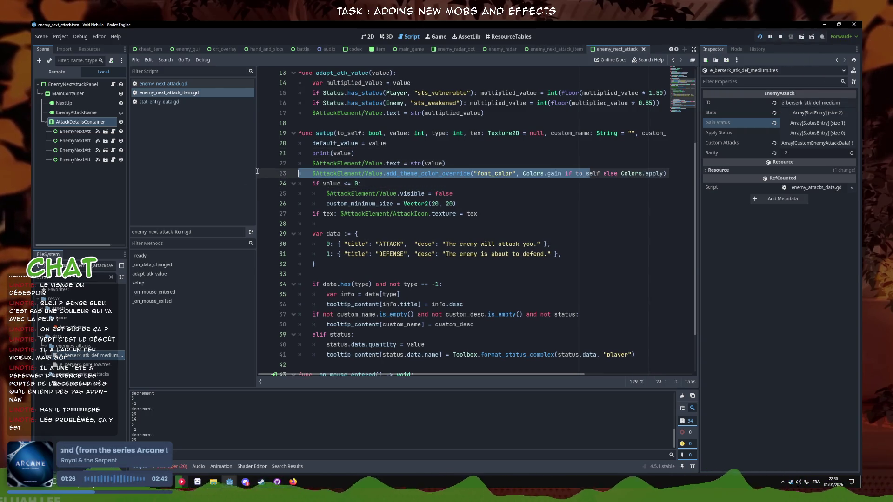
pyautogui.click(398, 282)
pyautogui.press('F5')
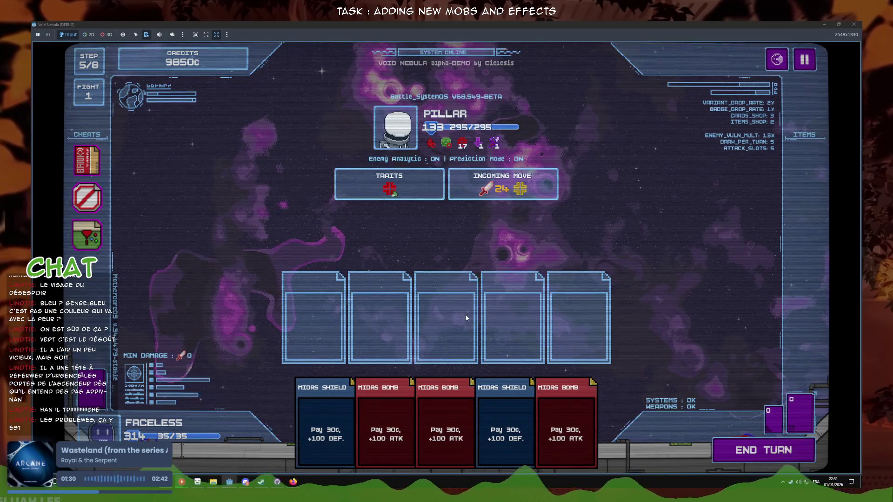
# - End the turn six times to watch the Pillar's incoming moves, then shrink the game window aside
pyautogui.click(771, 458)
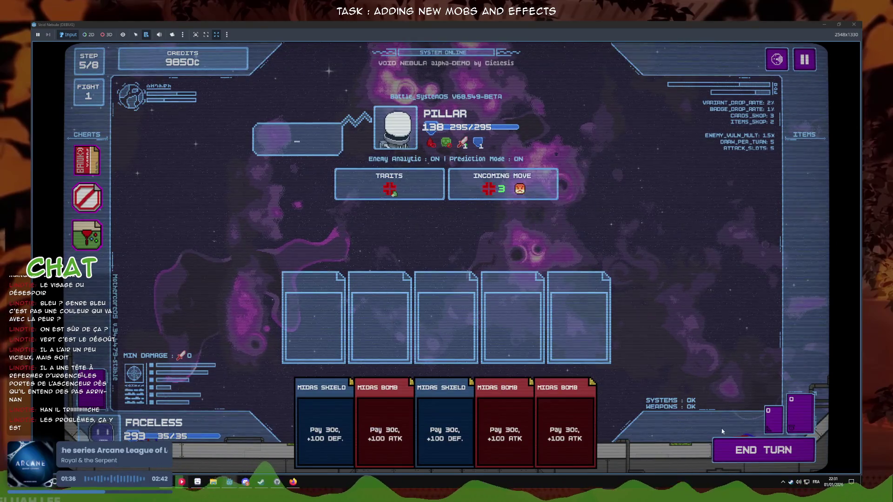
pyautogui.click(728, 449)
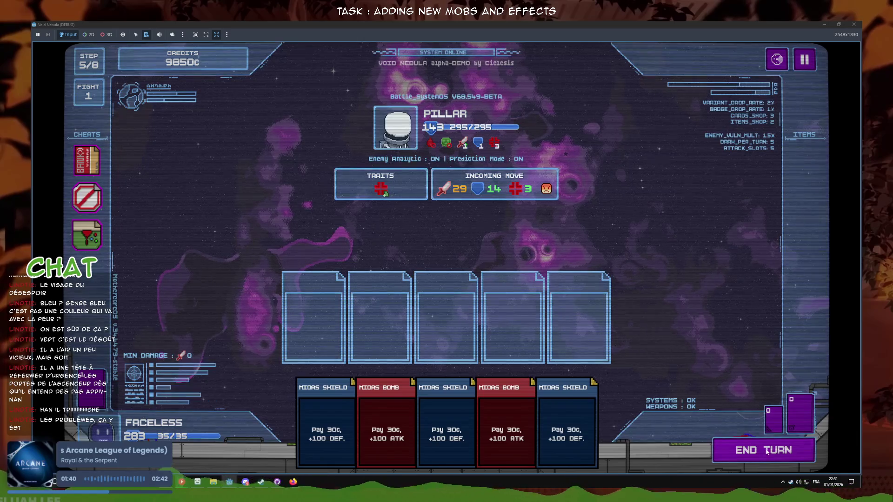
pyautogui.click(766, 451)
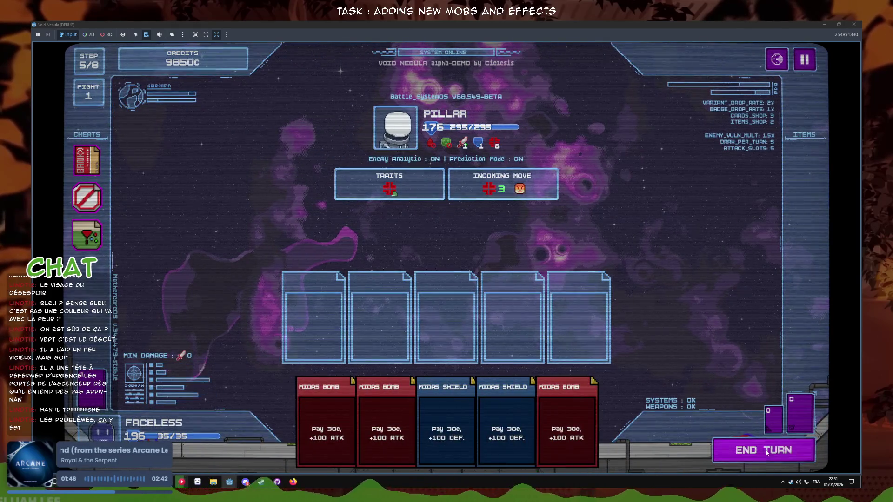
pyautogui.click(767, 451)
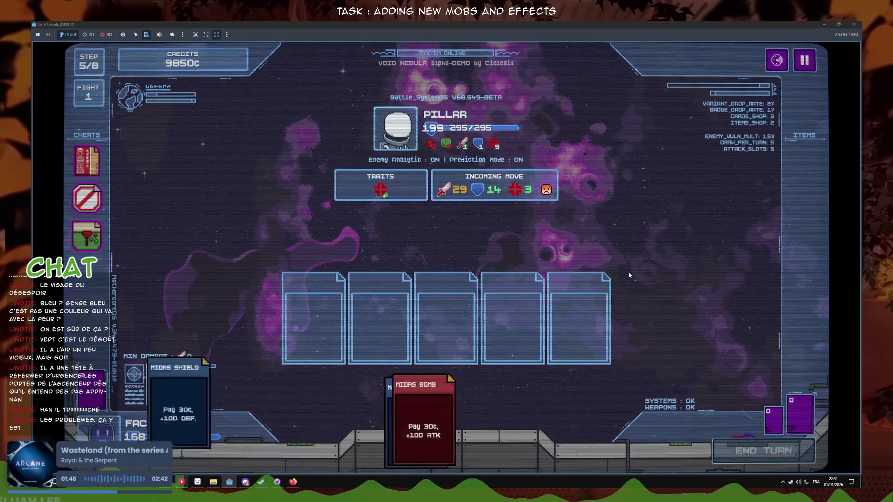
pyautogui.press('space')
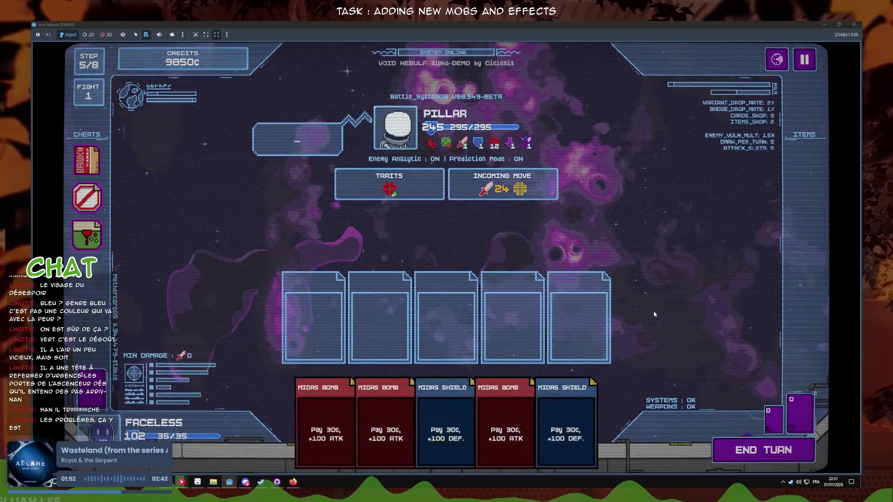
pyautogui.click(748, 441)
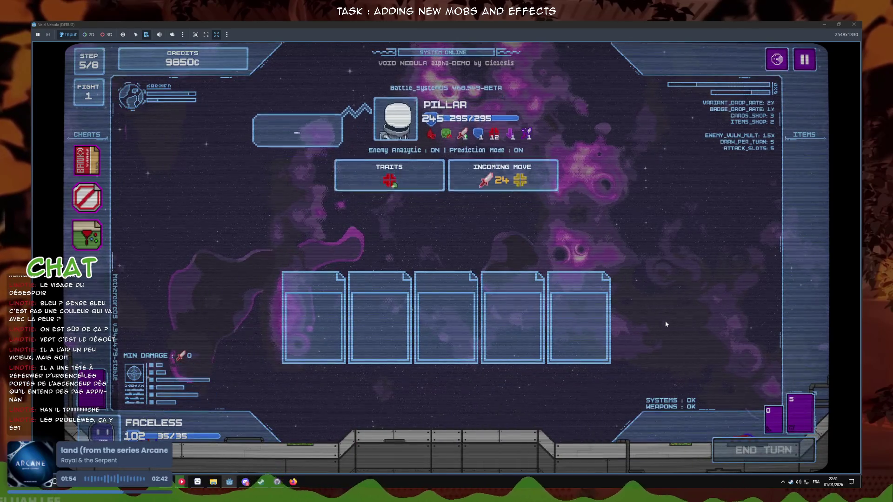
pyautogui.moveTo(446, 25)
pyautogui.mouseDown()
pyautogui.moveTo(606, 200)
pyautogui.moveTo(507, 395)
pyautogui.moveTo(491, 149)
pyautogui.mouseUp()
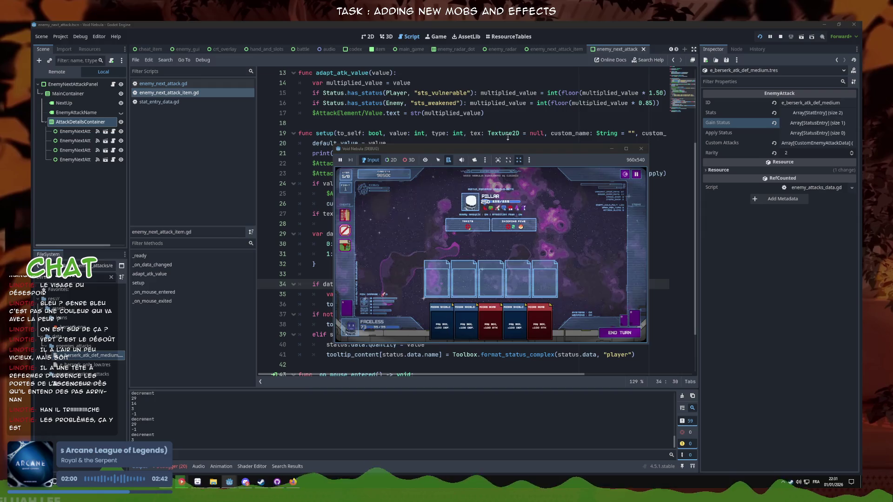
# - Review setup()'s attack type check, tooltip code, font colour override and value text lines
pyautogui.click(491, 143)
pyautogui.click(496, 183)
pyautogui.click(530, 282)
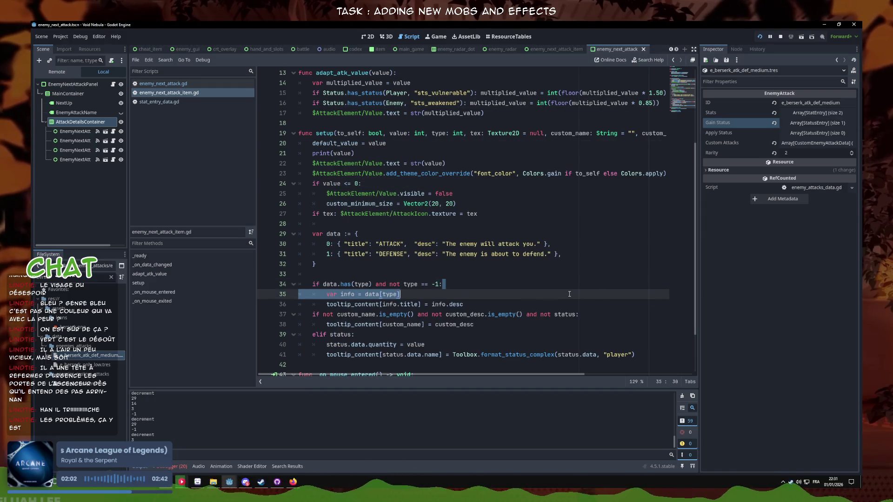
pyautogui.scroll(-2, 484, 285)
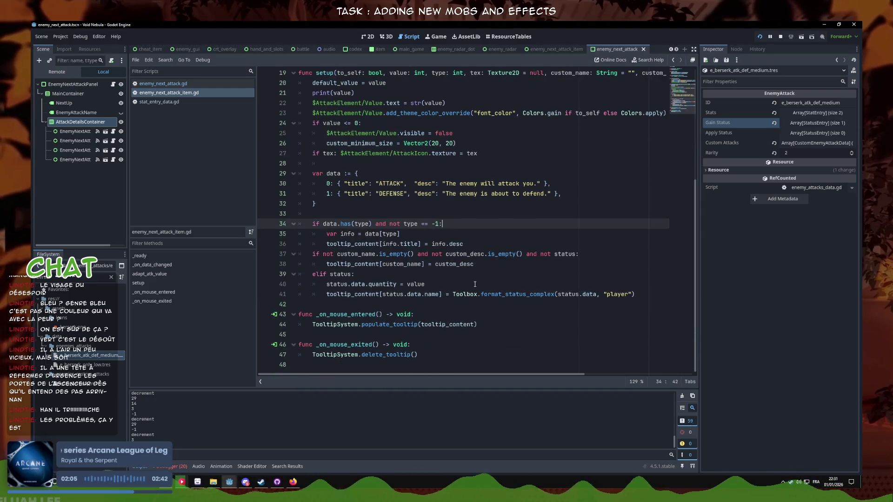
pyautogui.click(528, 326)
pyautogui.click(581, 285)
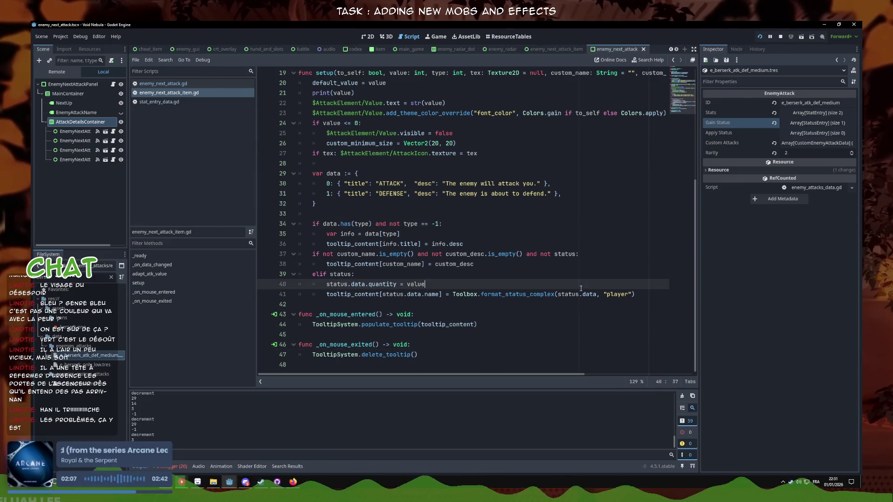
pyautogui.click(502, 294)
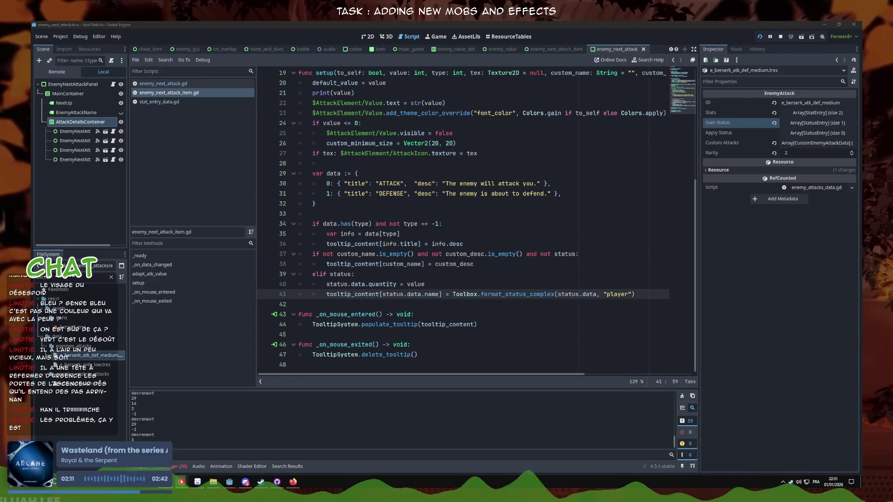
pyautogui.click(520, 231)
pyautogui.scroll(3, 488, 209)
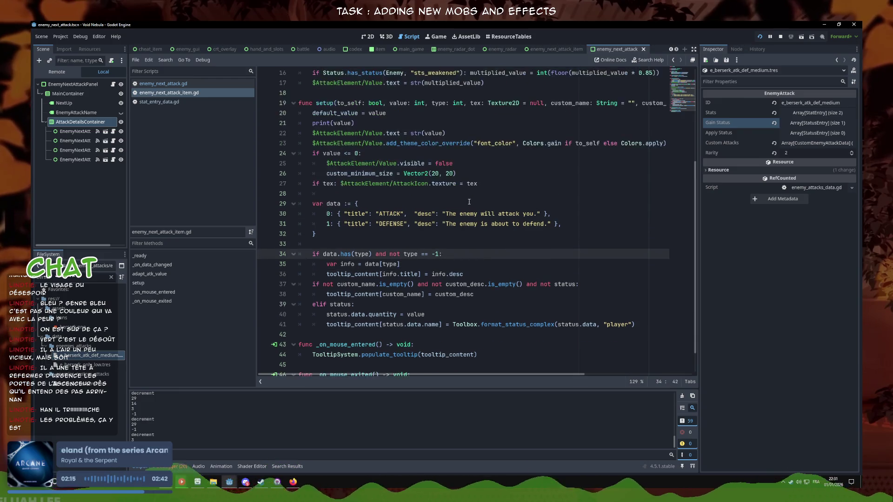
pyautogui.click(466, 185)
pyautogui.moveTo(506, 203); pyautogui.dragTo(630, 204)
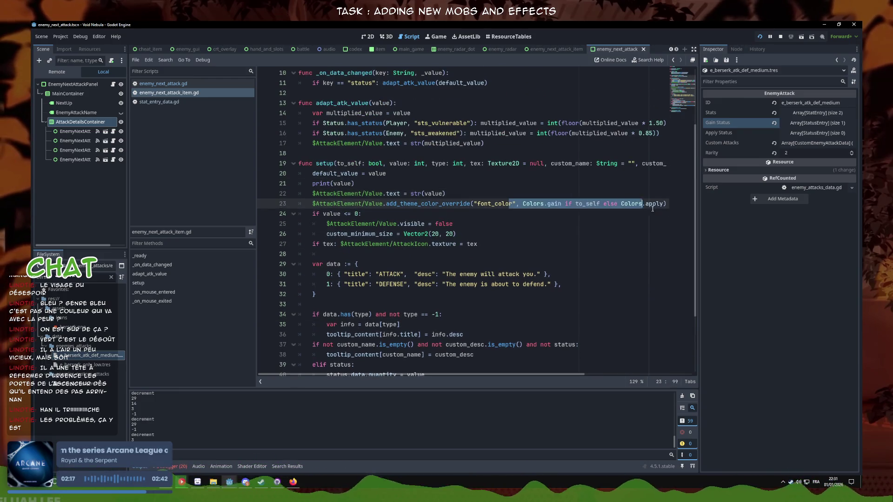
pyautogui.click(592, 204)
pyautogui.moveTo(438, 194); pyautogui.dragTo(279, 192)
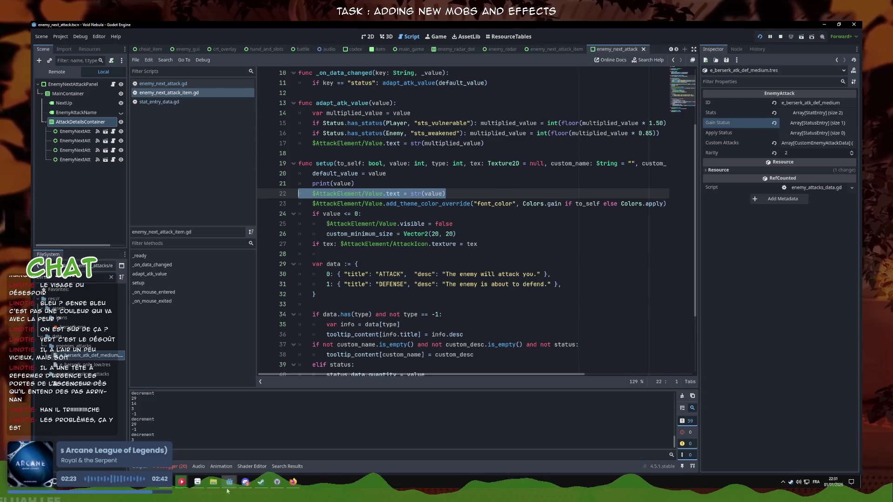
# - Briefly raise the game window, then hide it and revisit the default_value and value text lines
pyautogui.click(224, 490)
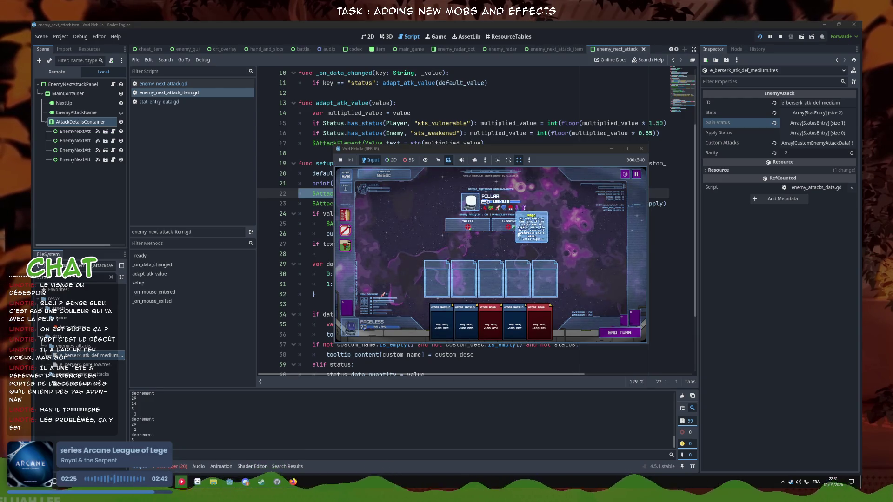
pyautogui.hotkey('alt', 'Tab')
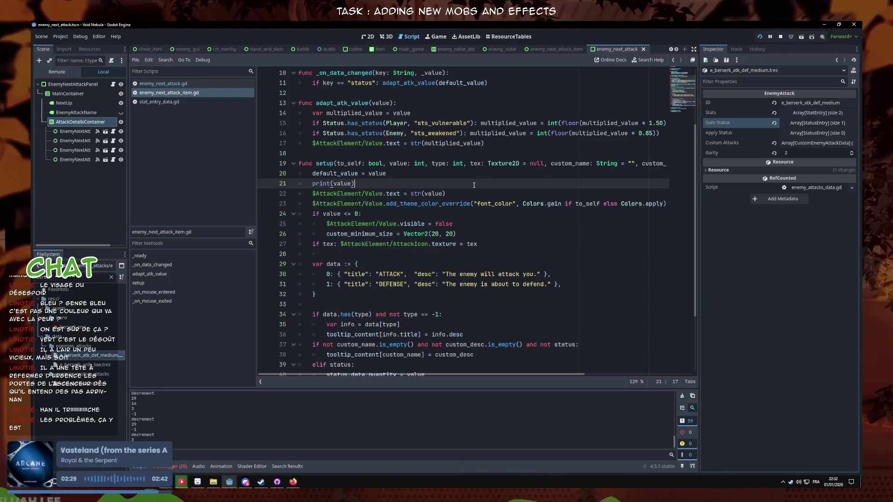
pyautogui.click(478, 172)
pyautogui.click(488, 191)
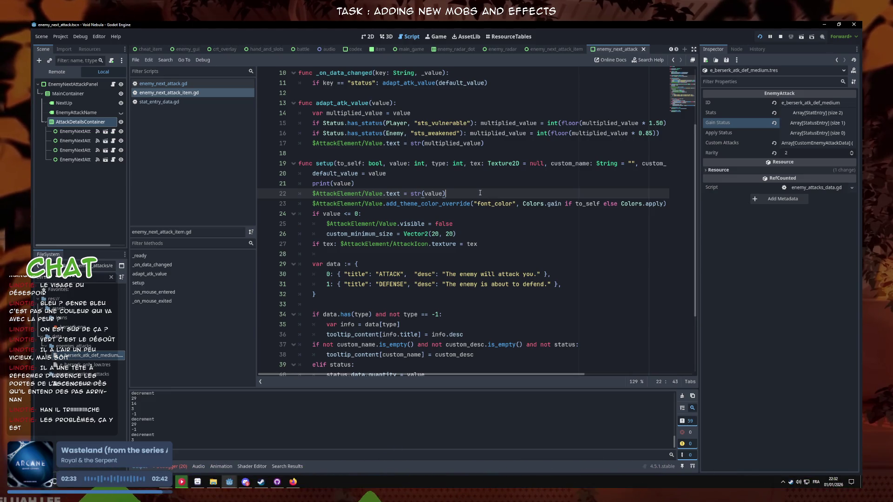
# - Search the script for default_value and check where it feeds adapt_atk_value
pyautogui.hotkey('ctrl', 'f')
pyautogui.write('defai')
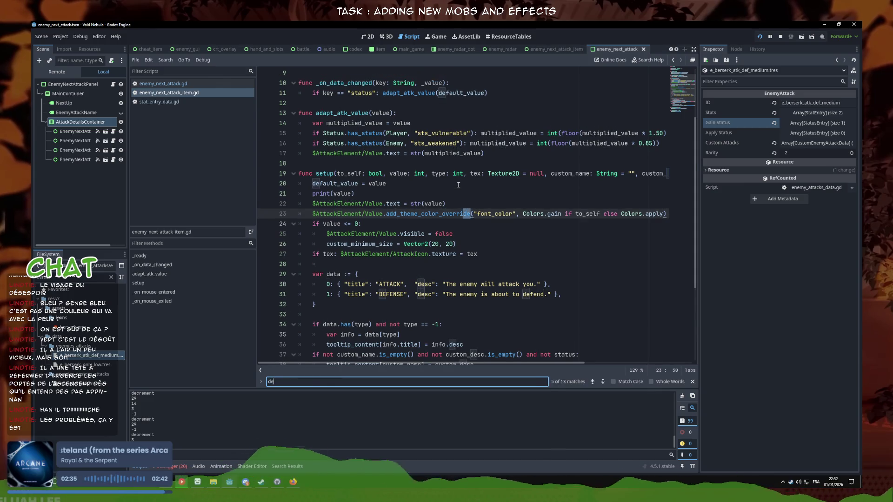
pyautogui.press('BackSpace')
pyautogui.press('BackSpace')
pyautogui.press('BackSpace')
pyautogui.write('ault_value')
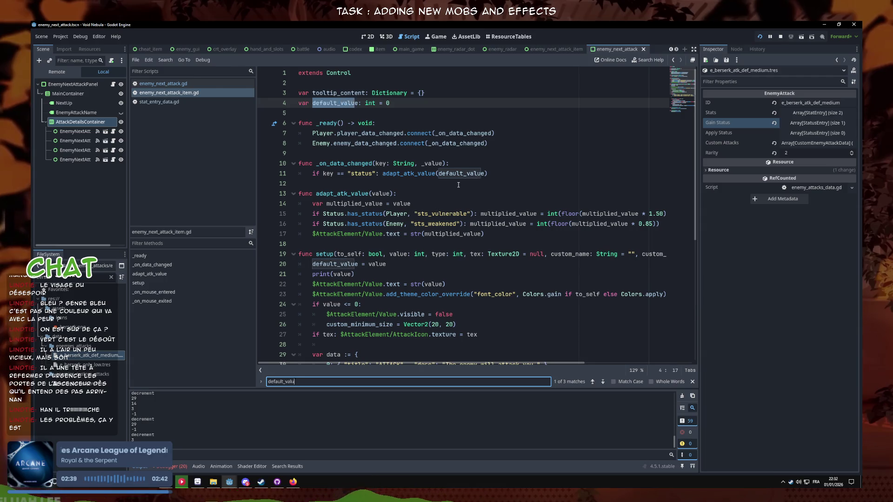
pyautogui.click(463, 173)
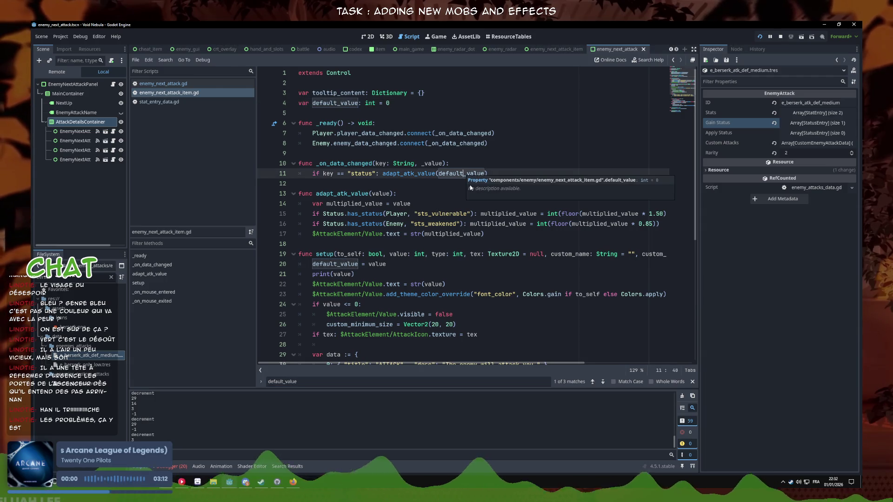
pyautogui.click(395, 241)
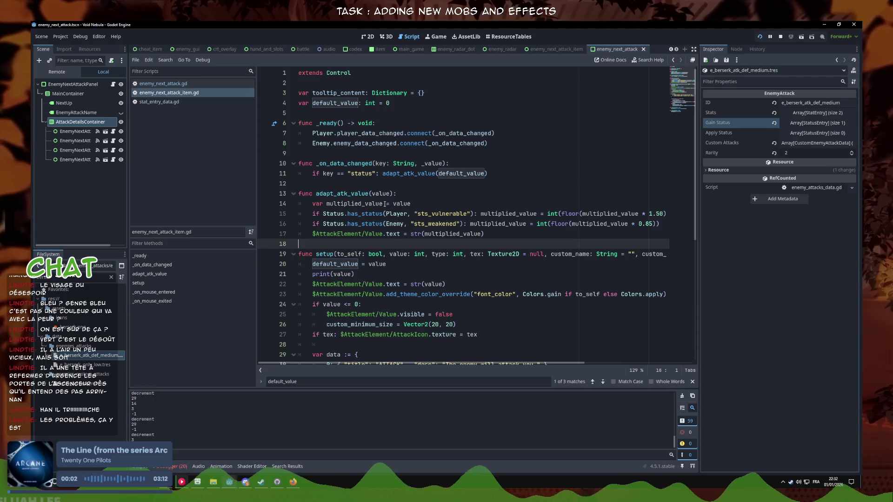
pyautogui.click(368, 278)
pyautogui.click(365, 175)
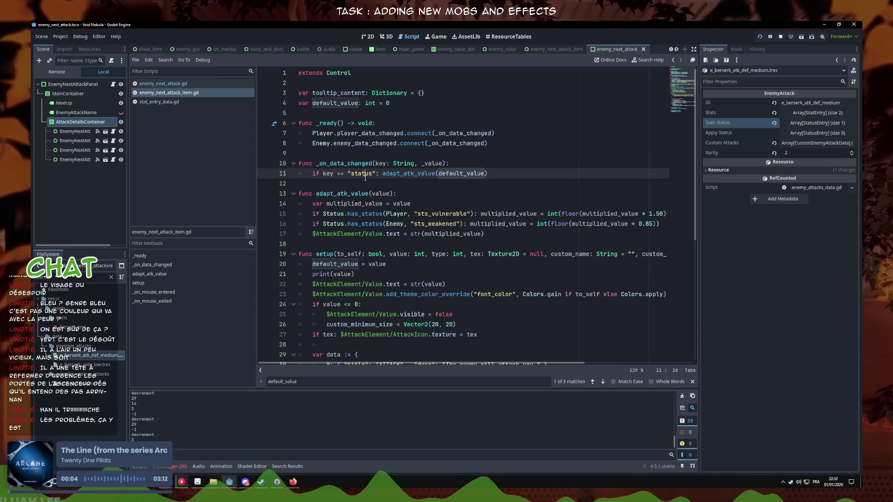
# - Run and stop the game, select the default_value assignment line, then raise the battle window
pyautogui.press('F5')
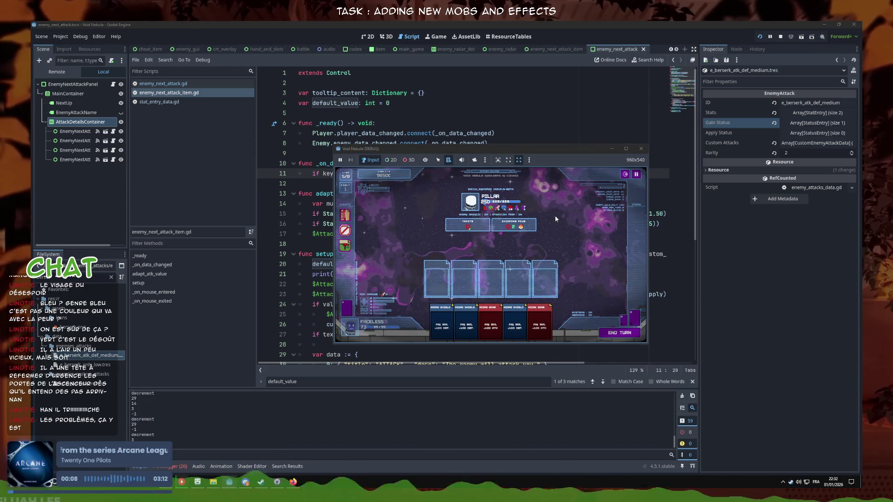
pyautogui.press('F8')
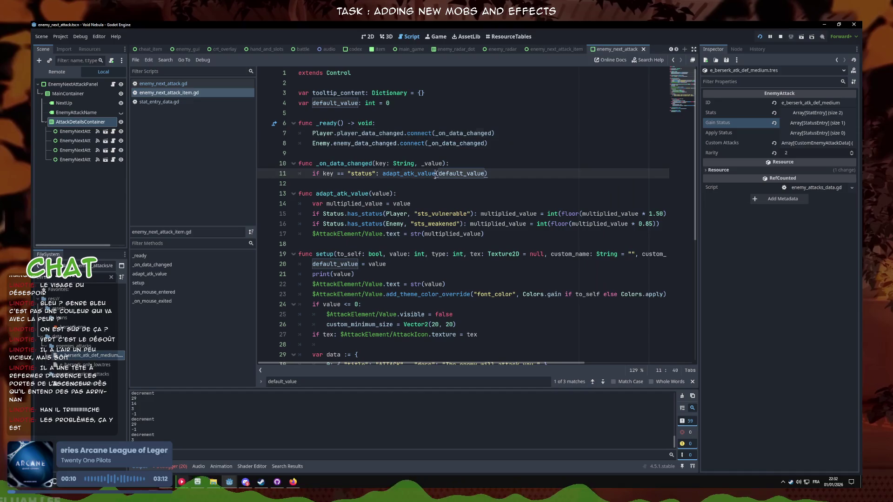
pyautogui.click(478, 193)
pyautogui.scroll(-2, 477, 205)
pyautogui.scroll(-1, 446, 207)
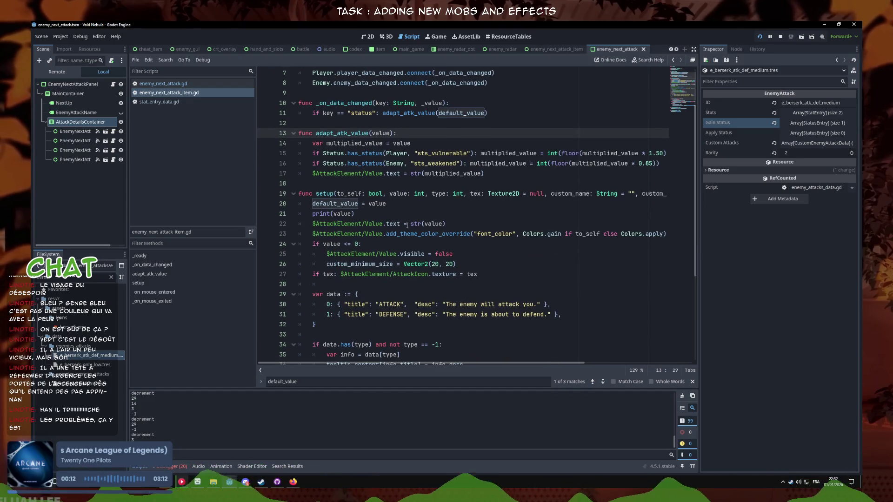
pyautogui.tripleClick(391, 205)
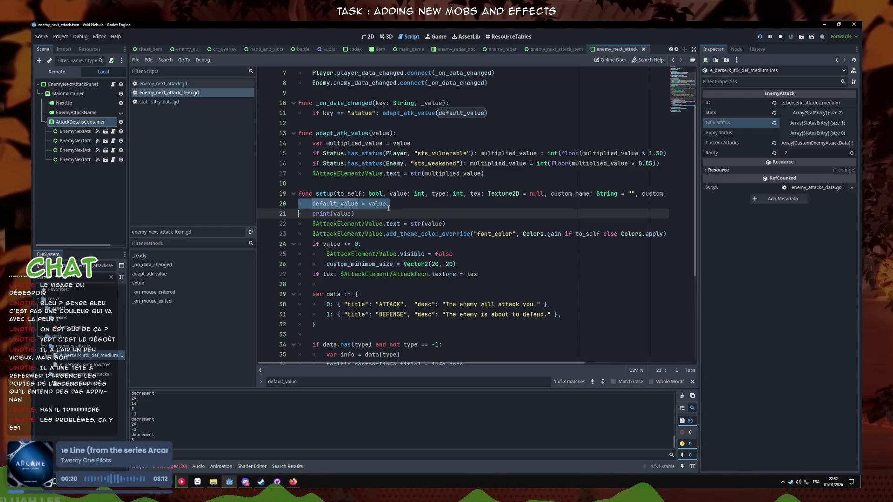
pyautogui.click(260, 483)
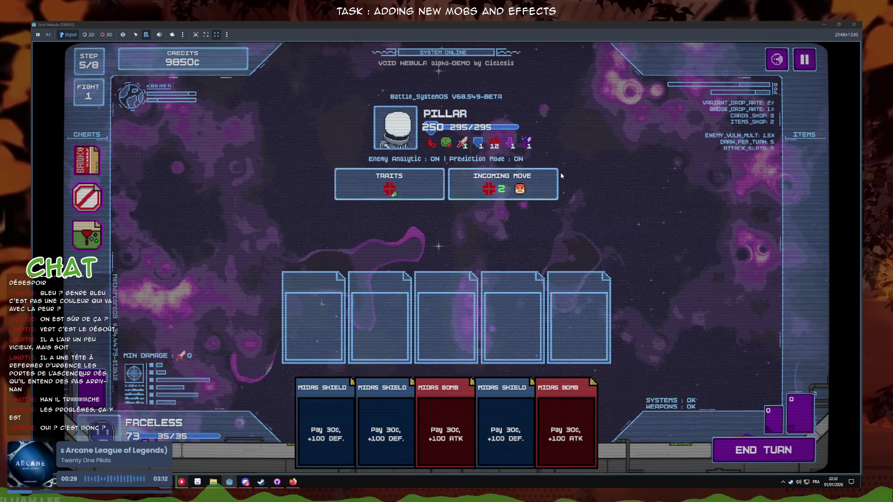
# - Inspect the Pillar's Weakened status and Rage incoming-move icons, then return to the script editor
pyautogui.moveTo(528, 140)
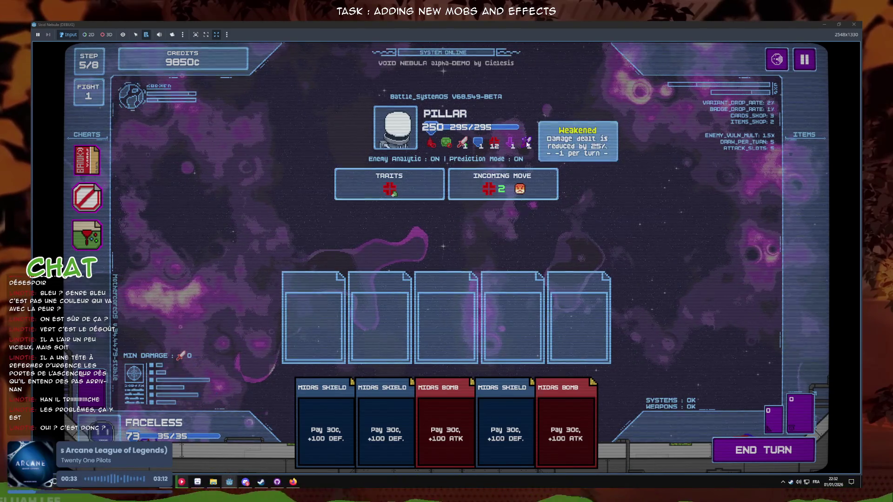
pyautogui.moveTo(493, 195)
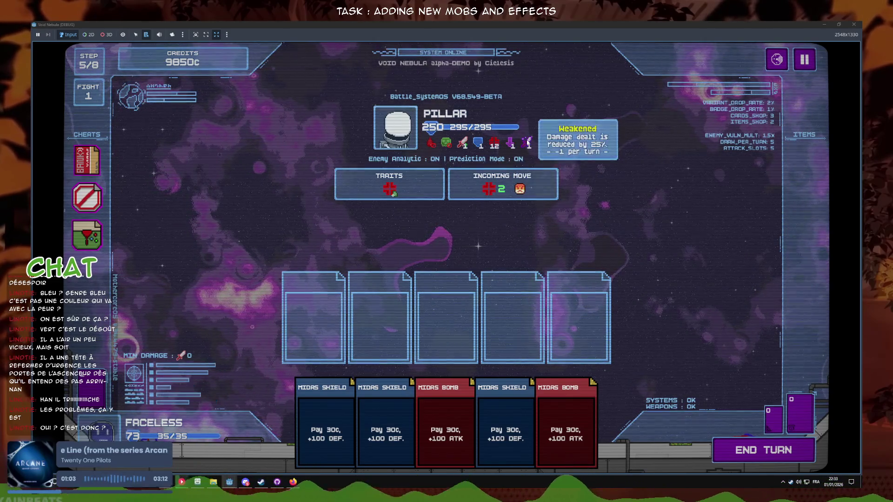
pyautogui.moveTo(230, 482)
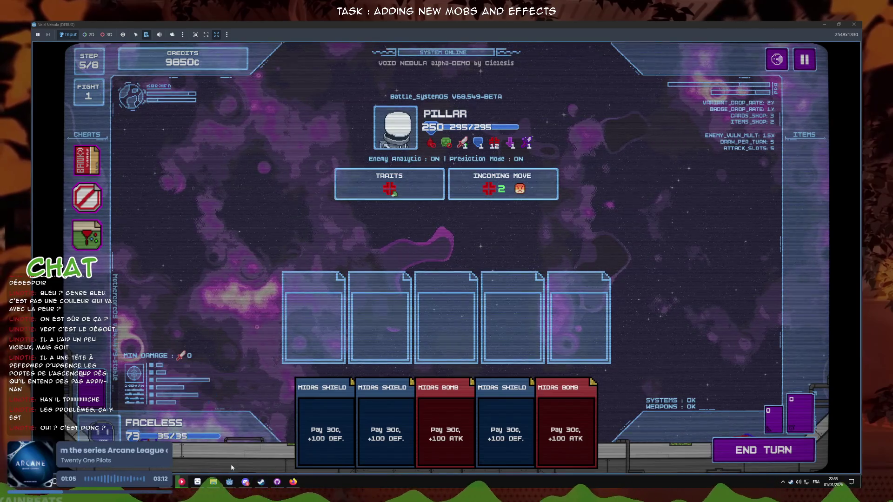
pyautogui.click(195, 453)
pyautogui.click(478, 254)
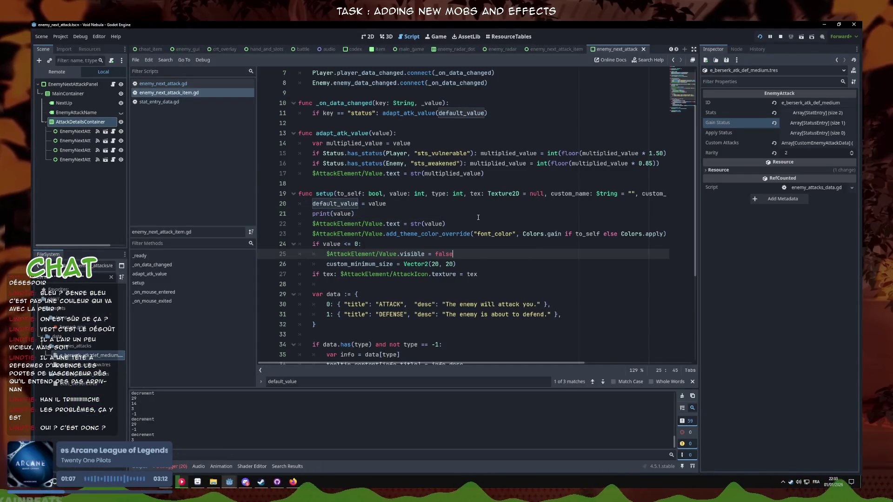
# - Move the default_value assignment under the type check as 'if type == 0: default_value = value' and save
pyautogui.click(393, 214)
pyautogui.click(414, 206)
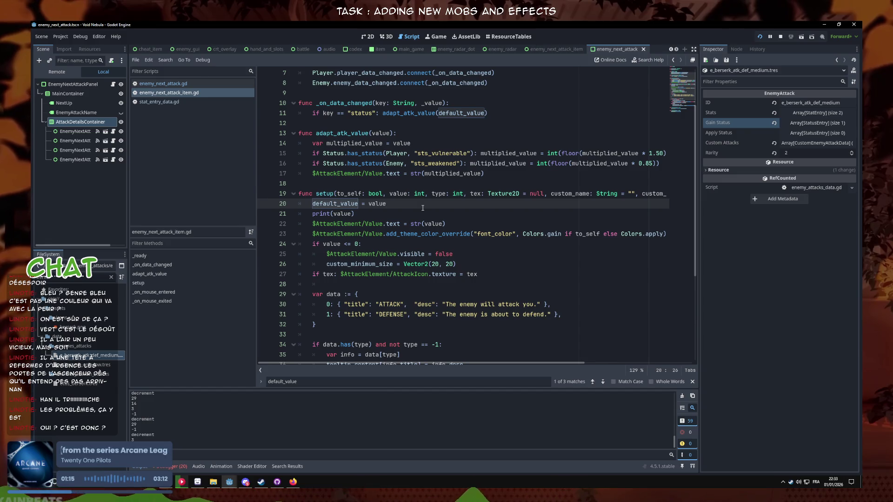
pyautogui.scroll(-2, 421, 207)
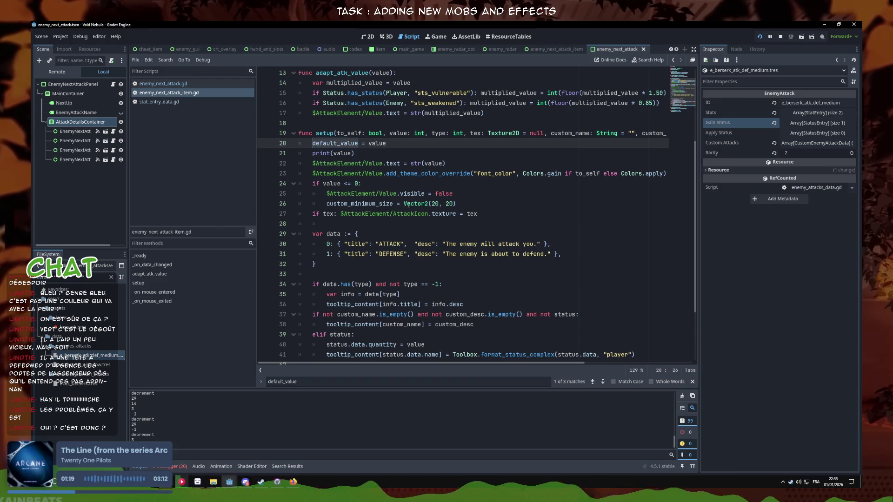
pyautogui.hotkey('alt', 'Down')
pyautogui.hotkey('alt', 'Down')
pyautogui.hotkey('alt', 'Down')
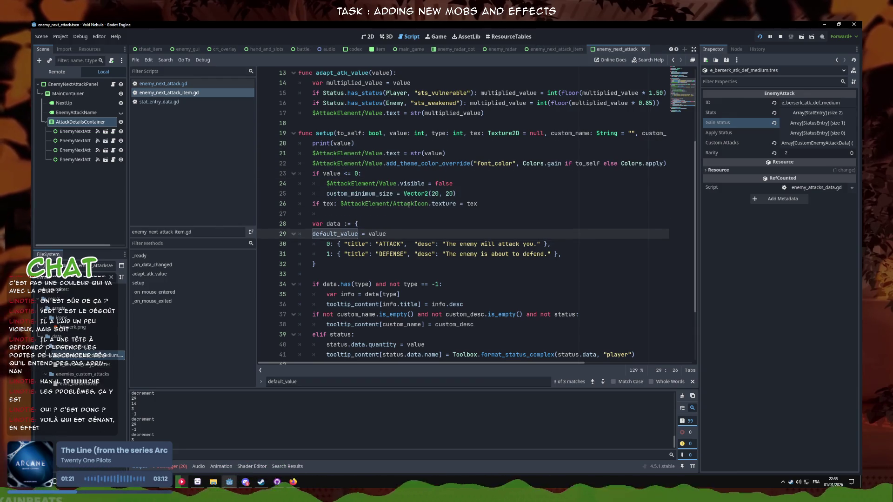
pyautogui.hotkey('alt', 'Down')
pyautogui.hotkey('alt', 'Down')
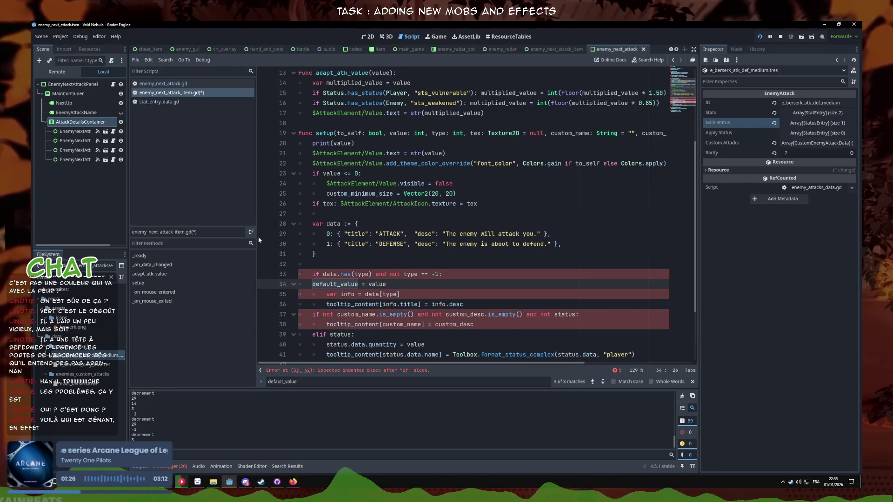
pyautogui.press('Tab')
pyautogui.click(456, 275)
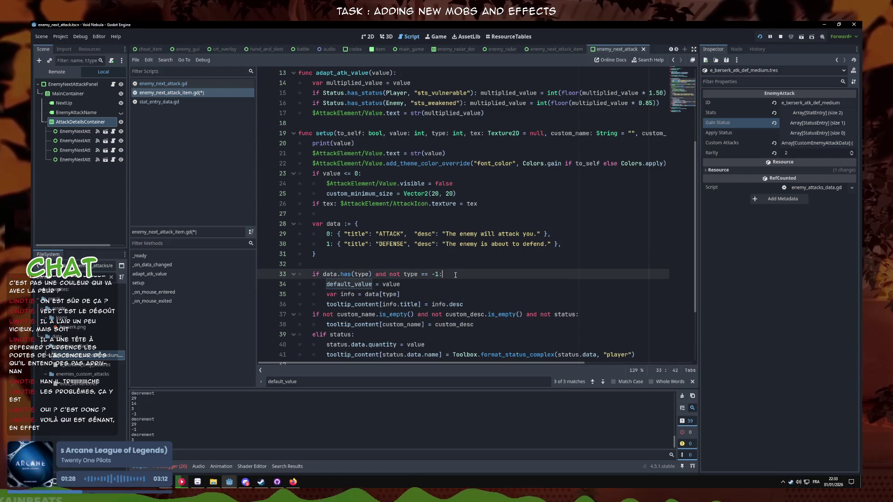
pyautogui.press('Return')
pyautogui.write('if type ==')
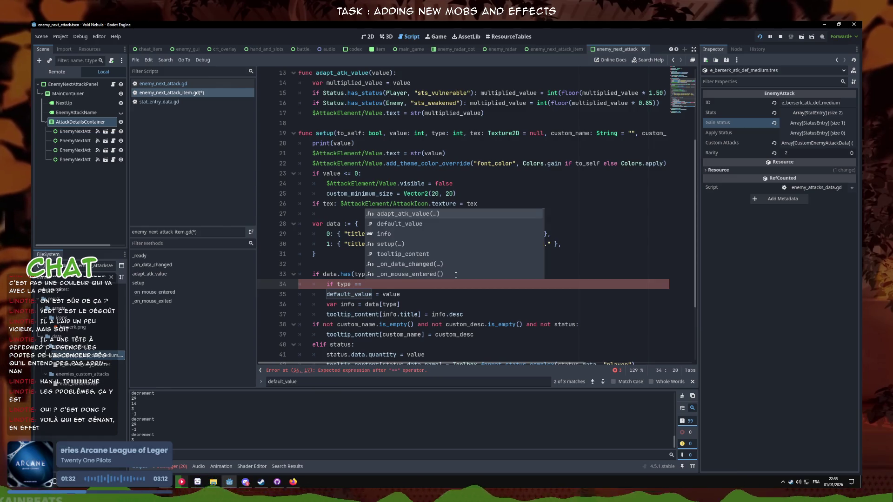
pyautogui.write('0')
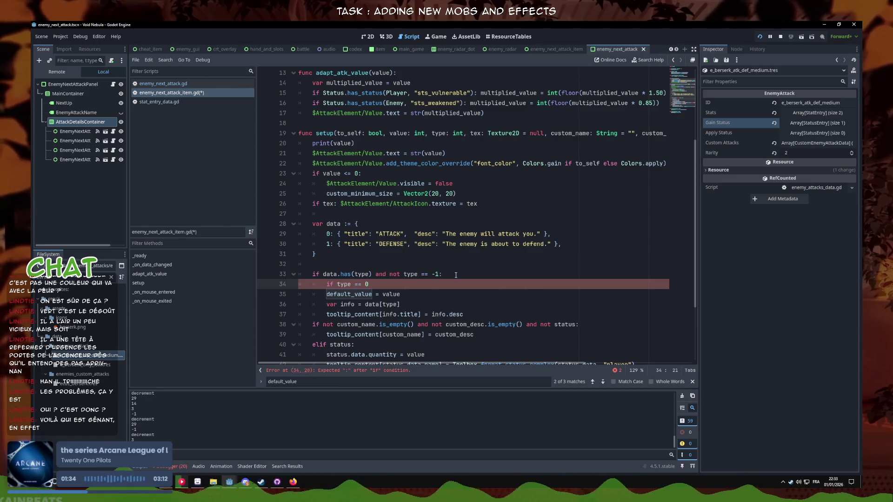
pyautogui.click(326, 295)
pyautogui.press('BackSpace')
pyautogui.press('BackSpace')
pyautogui.press('BackSpace')
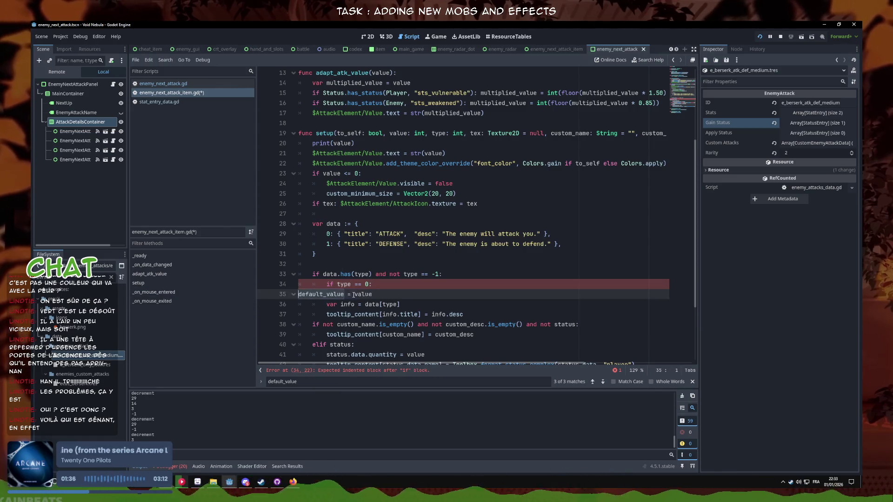
pyautogui.tripleClick(475, 281)
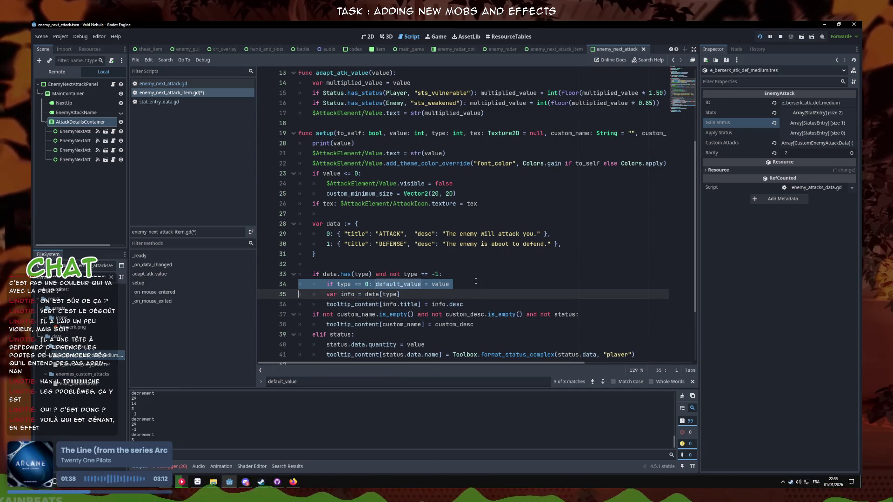
pyautogui.hotkey('ctrl', 's')
# - Move the type-0 line up right after the texture assignment, dedent it, and run the game
pyautogui.click(475, 281)
pyautogui.scroll(-1, 482, 305)
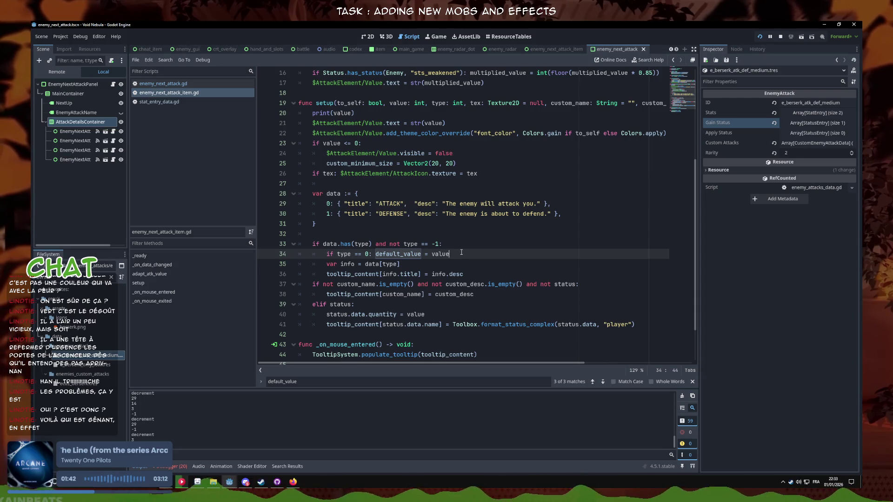
pyautogui.hotkey('alt', 'Up')
pyautogui.hotkey('alt', 'Up')
pyautogui.hotkey('alt', 'Up')
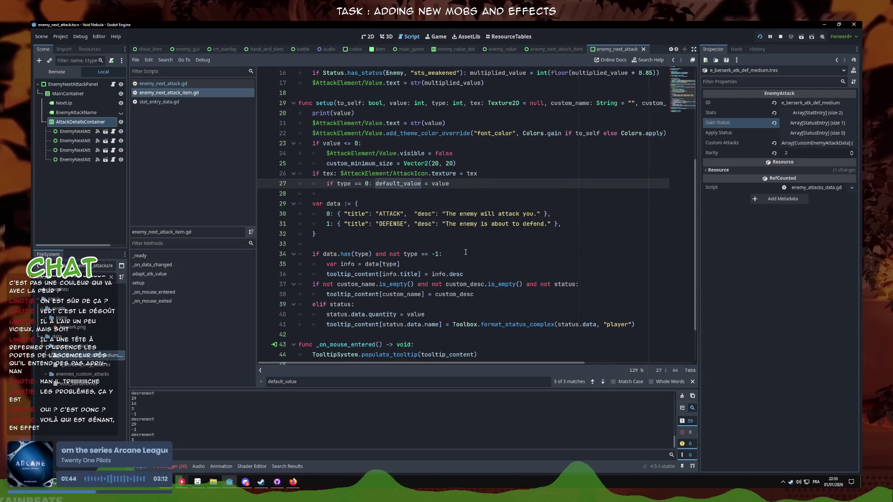
pyautogui.hotkey('shift', 'Tab')
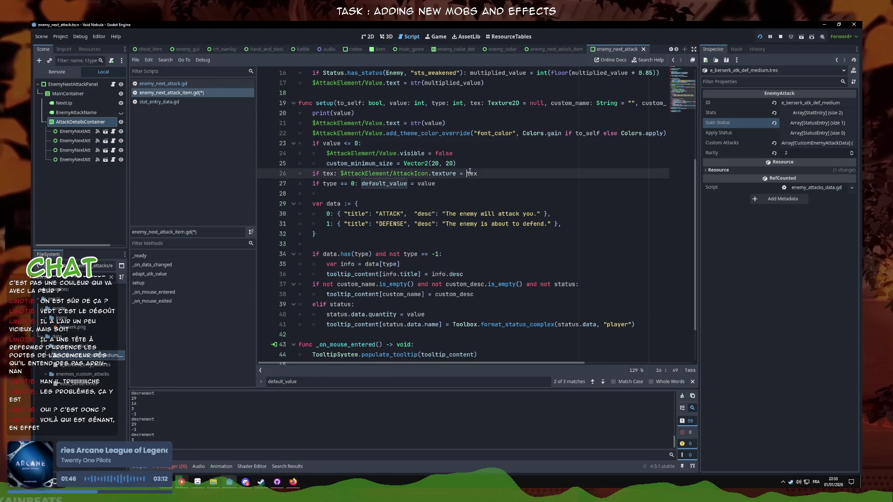
pyautogui.press('Down')
pyautogui.press('Down')
pyautogui.press('Down')
pyautogui.press('Up')
pyautogui.press('Up')
pyautogui.press('Up')
pyautogui.scroll(5, 417, 254)
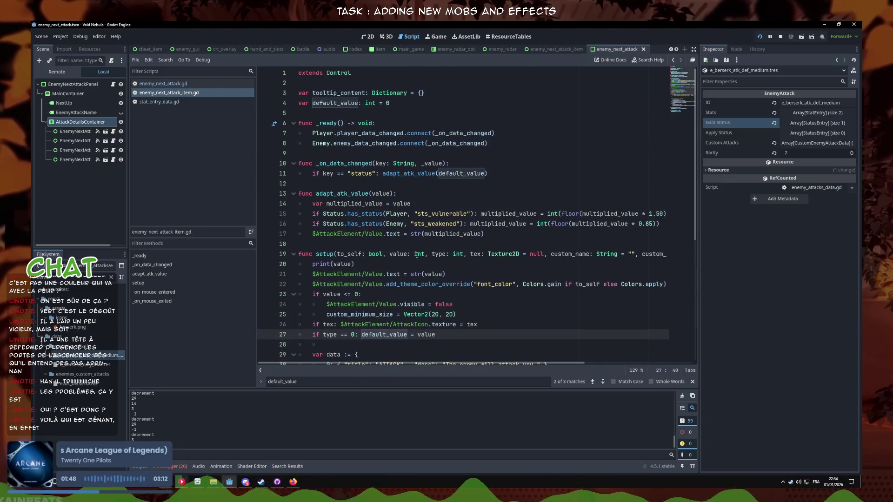
pyautogui.moveTo(487, 174); pyautogui.dragTo(379, 173)
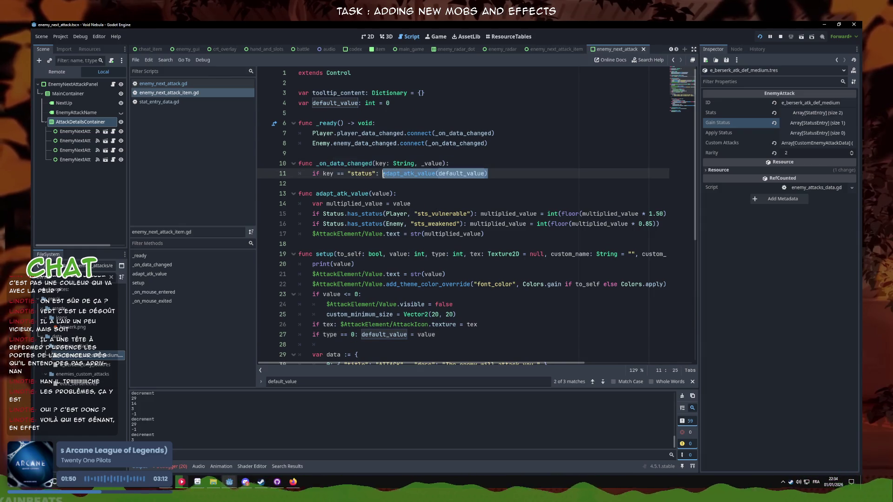
pyautogui.click(511, 173)
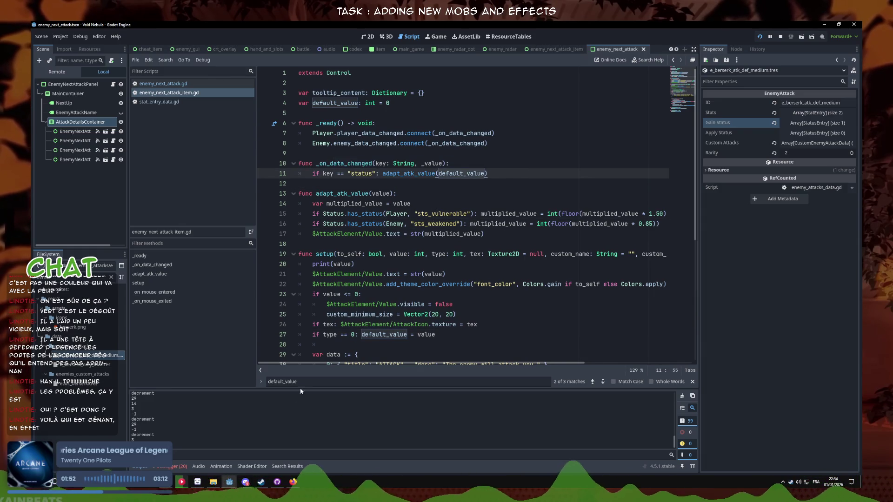
pyautogui.press('F5')
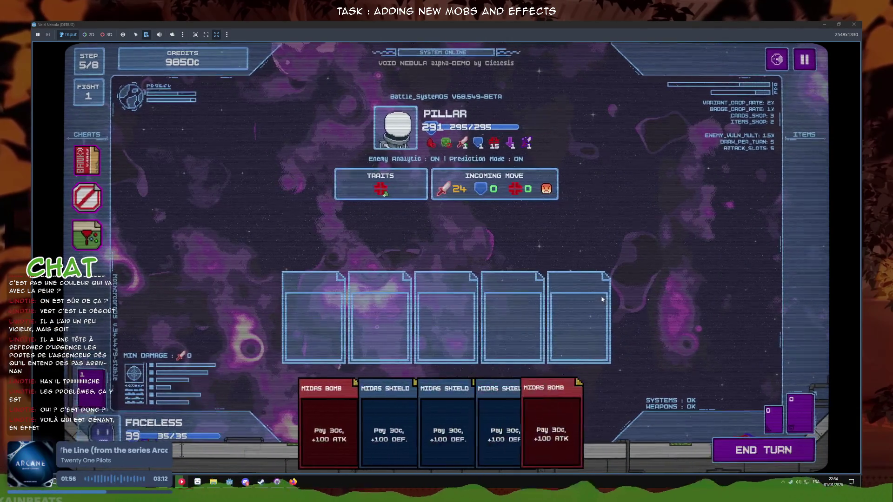
# - Stop the game, drop 'if type == 0:', and move default_value = value to setup()'s top, replacing print(value)
pyautogui.moveTo(526, 198)
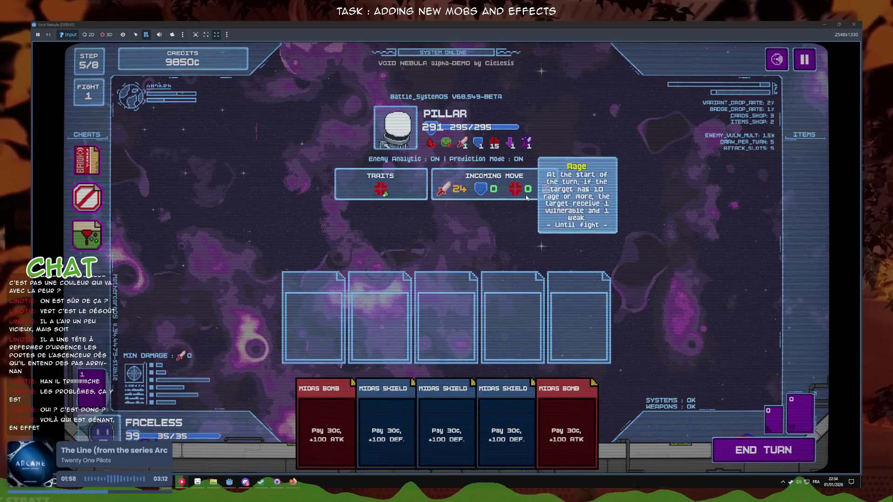
pyautogui.press('F8')
pyautogui.scroll(-1, 464, 259)
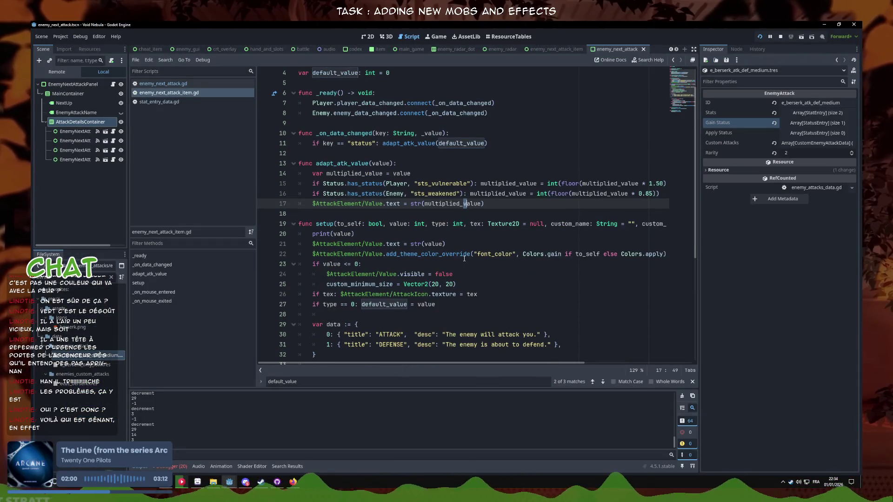
pyautogui.press('F3')
pyautogui.hotkey('alt', 'Down')
pyautogui.hotkey('alt', 'Down')
pyautogui.hotkey('alt', 'Down')
pyautogui.press('End')
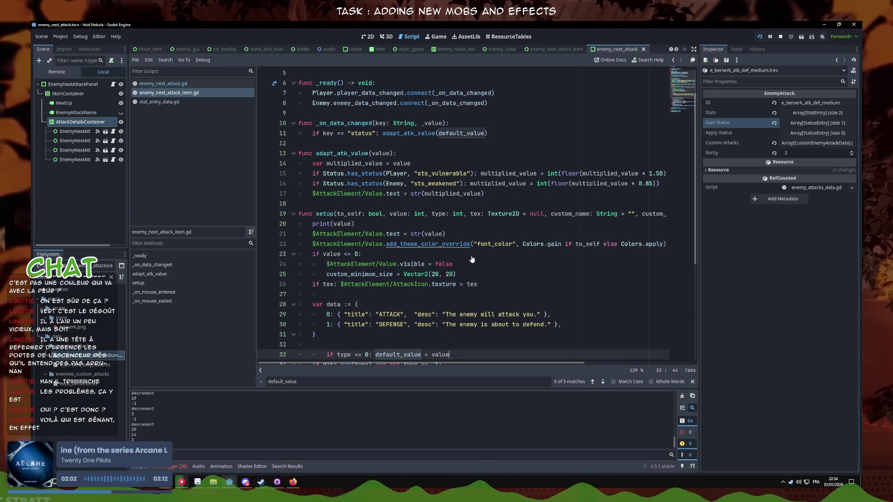
pyautogui.press('Home')
pyautogui.hotkey('ctrl', 'Delete')
pyautogui.hotkey('ctrl', 'Delete')
pyautogui.hotkey('ctrl', 'Delete')
pyautogui.hotkey('shift', 'Tab')
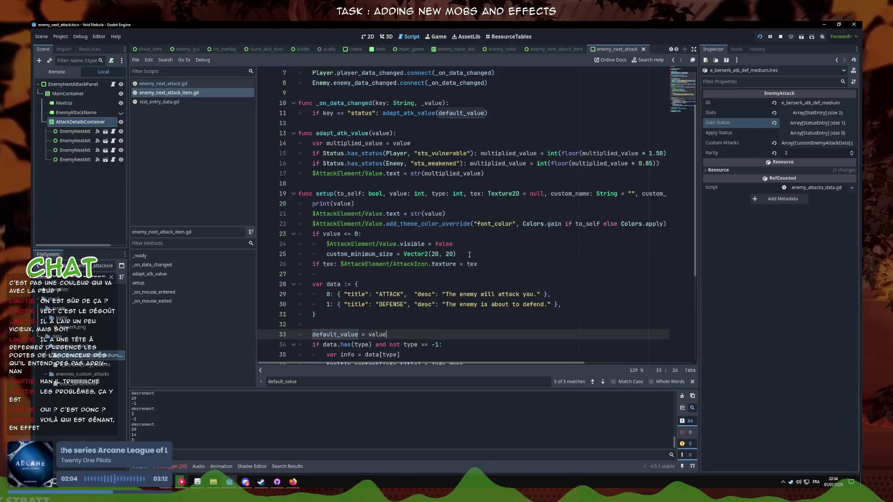
pyautogui.hotkey('alt', 'Up')
pyautogui.hotkey('alt', 'Up')
pyautogui.hotkey('alt', 'Up')
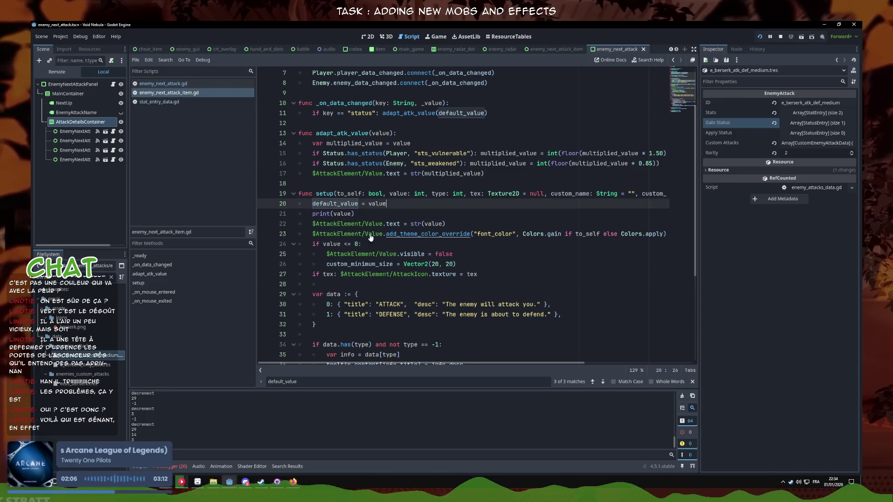
pyautogui.press('Down')
pyautogui.hotkey('ctrl', 'shift', 'k')
# - Select the body, then the whole adapt_atk_value function for review
pyautogui.scroll(1, 365, 153)
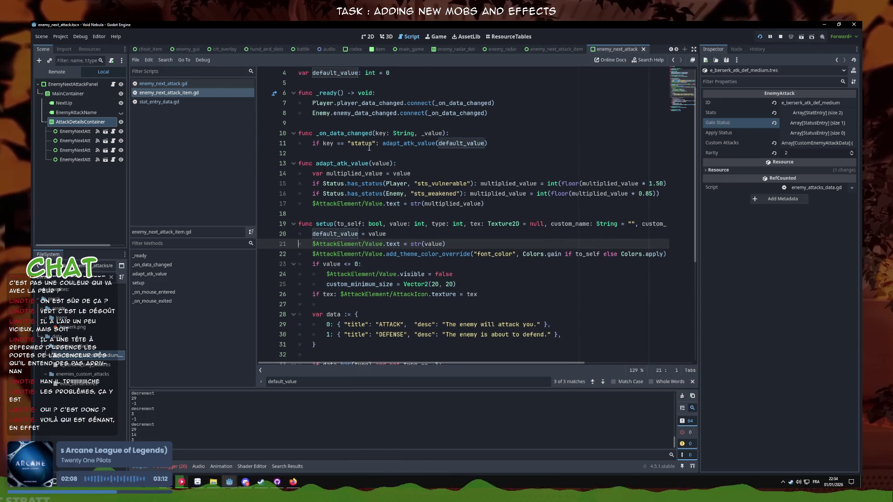
pyautogui.scroll(1, 365, 186)
pyautogui.click(439, 194)
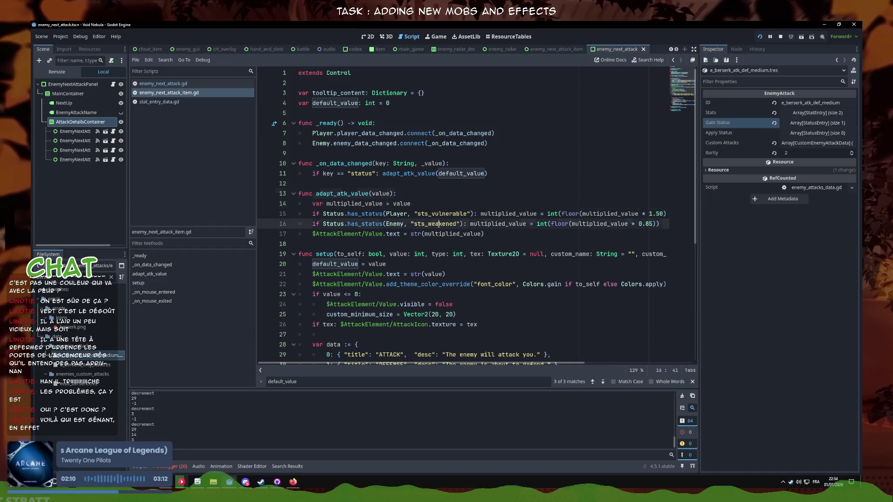
pyautogui.click(531, 230)
pyautogui.moveTo(531, 230); pyautogui.dragTo(215, 208)
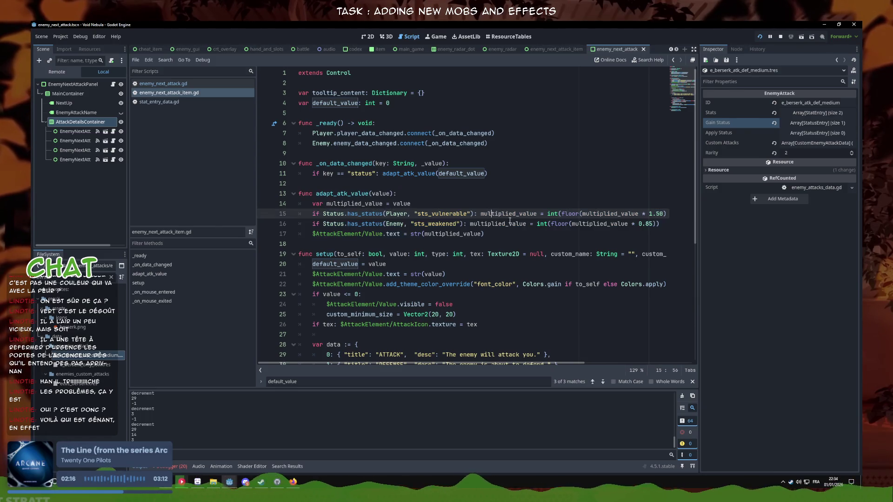
pyautogui.click(535, 235)
pyautogui.moveTo(538, 238)
pyautogui.mouseDown()
pyautogui.moveTo(325, 224)
pyautogui.moveTo(221, 190)
pyautogui.mouseUp()
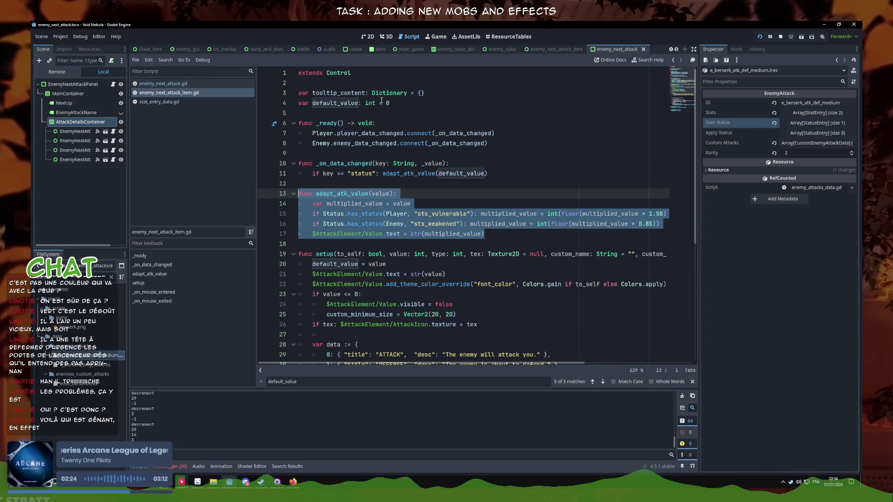
# - Declare a new variable 'is_atk: bool = false' below default_value
pyautogui.click(413, 103)
pyautogui.press('Return')
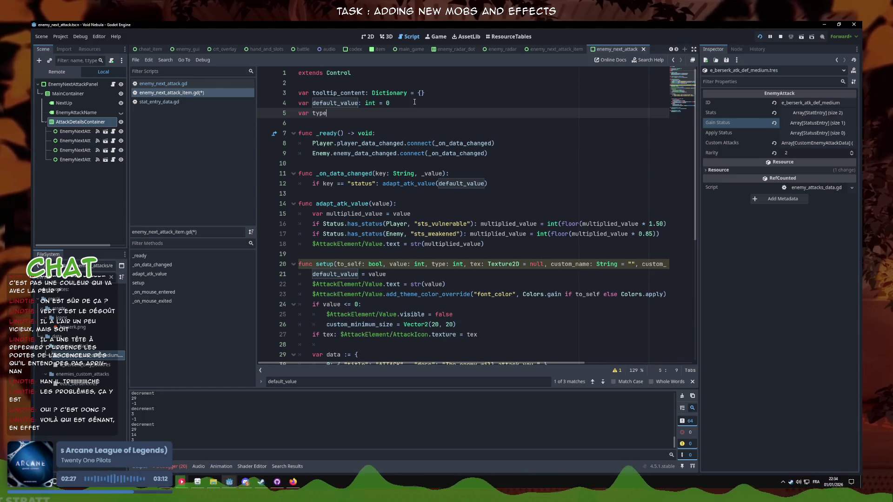
pyautogui.press('BackSpace')
pyautogui.press('BackSpace')
pyautogui.write('tk')
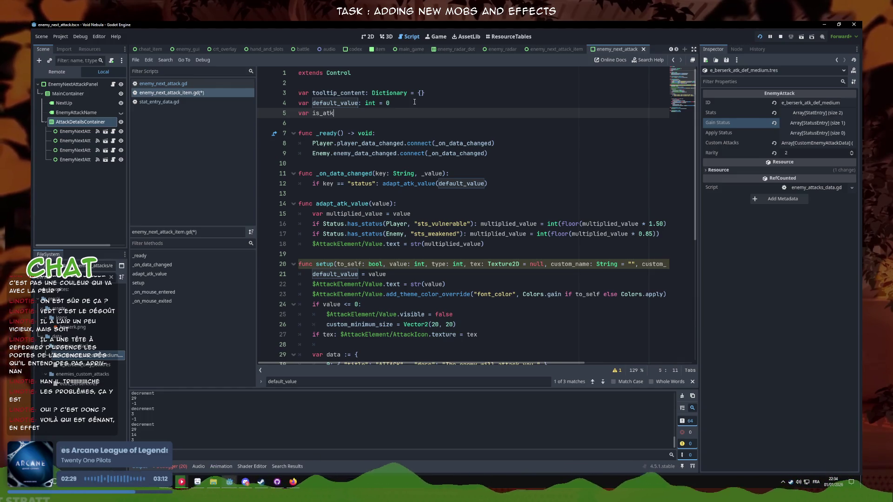
pyautogui.write(': bool = false')
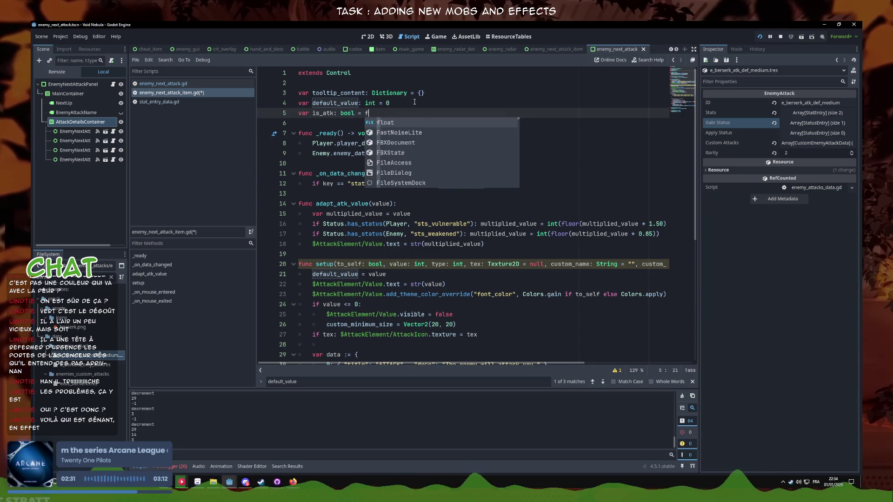
# - Add 'if type == 1: is_atk' after the texture line in setup() and save
pyautogui.click(435, 275)
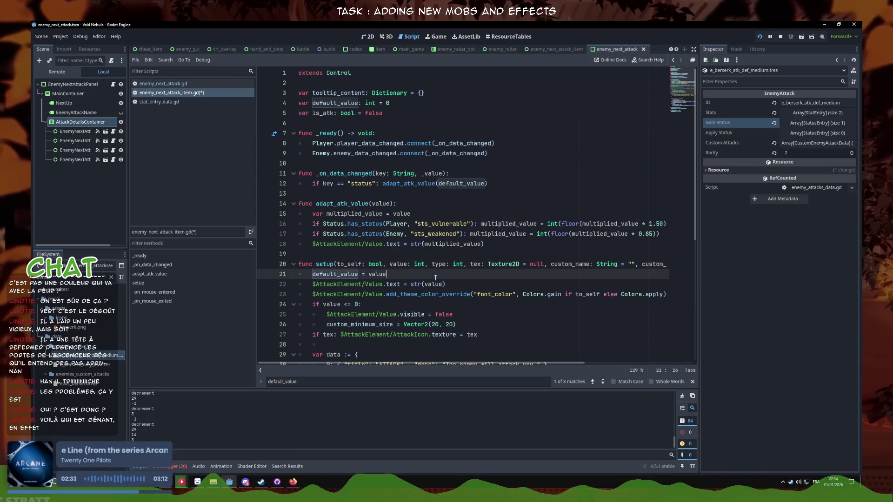
pyautogui.scroll(-1, 435, 293)
pyautogui.click(465, 325)
pyautogui.click(488, 304)
pyautogui.press('Return')
pyautogui.write('if type == 1: is')
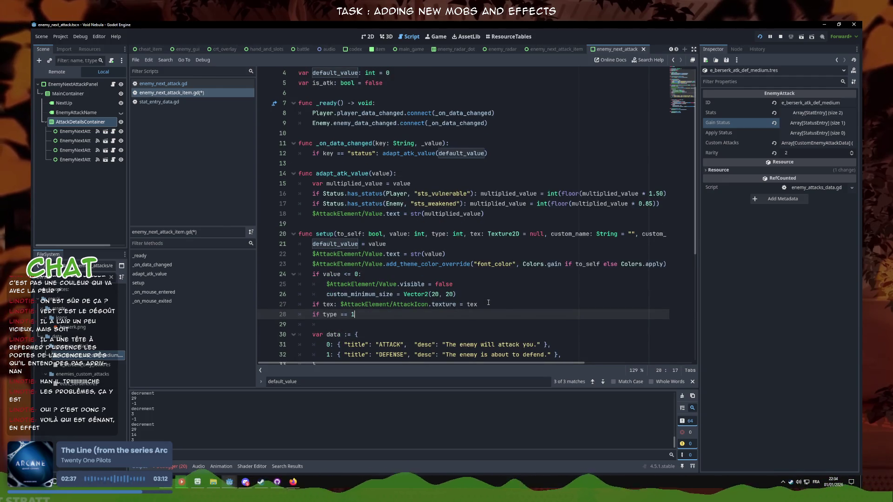
pyautogui.write('_atk = true')
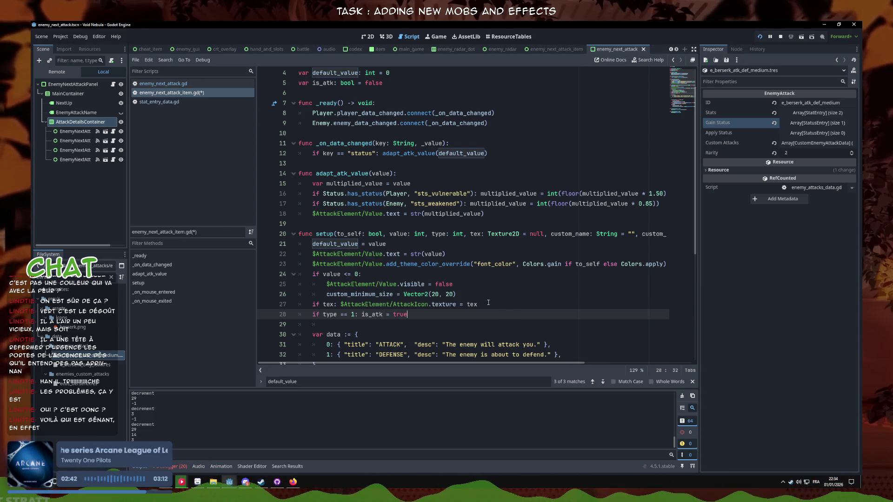
pyautogui.hotkey('ctrl', 's')
# - Append 'and is_atk' to line 12's status-change check, save, and return to the running game
pyautogui.click(418, 168)
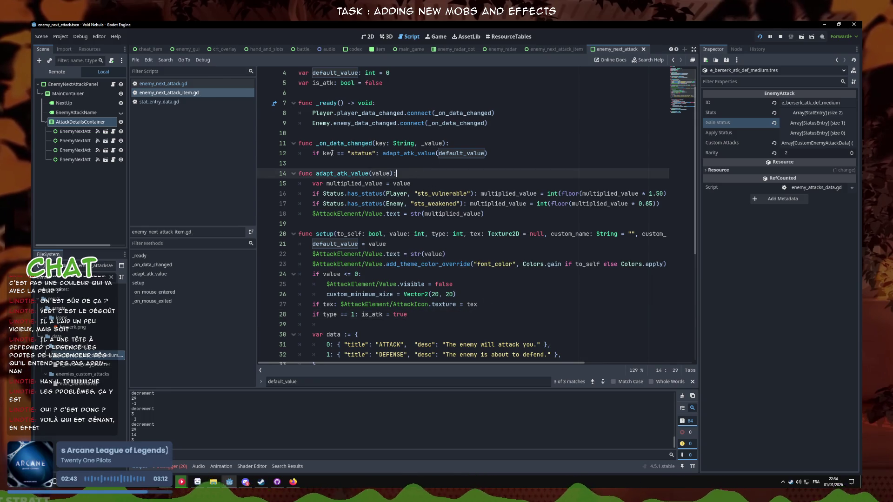
pyautogui.click(376, 153)
pyautogui.write('and is')
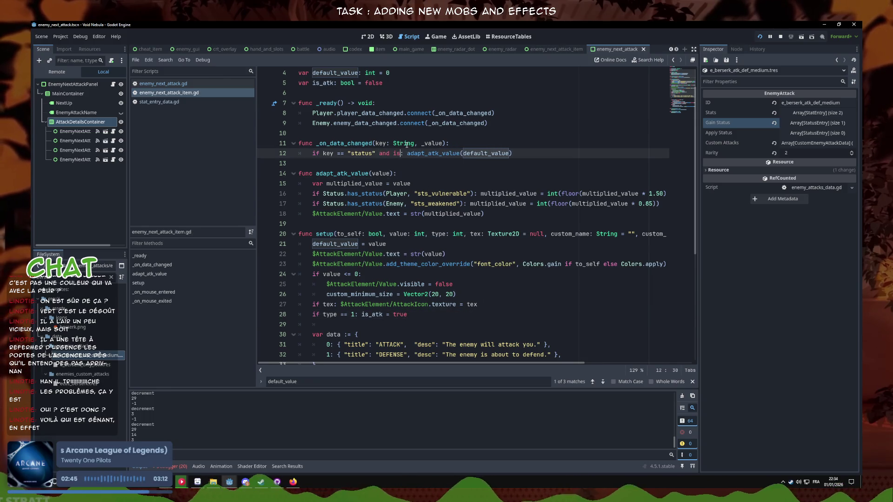
pyautogui.write('_ata')
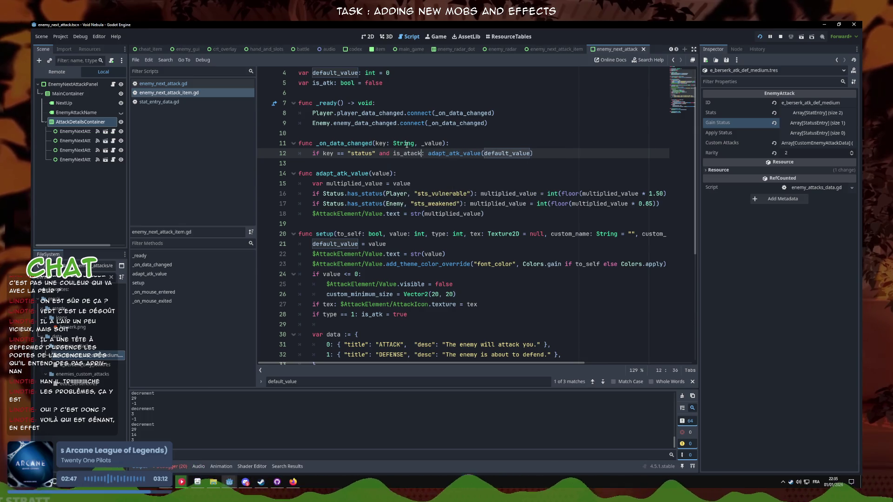
pyautogui.press('BackSpace')
pyautogui.write('tack')
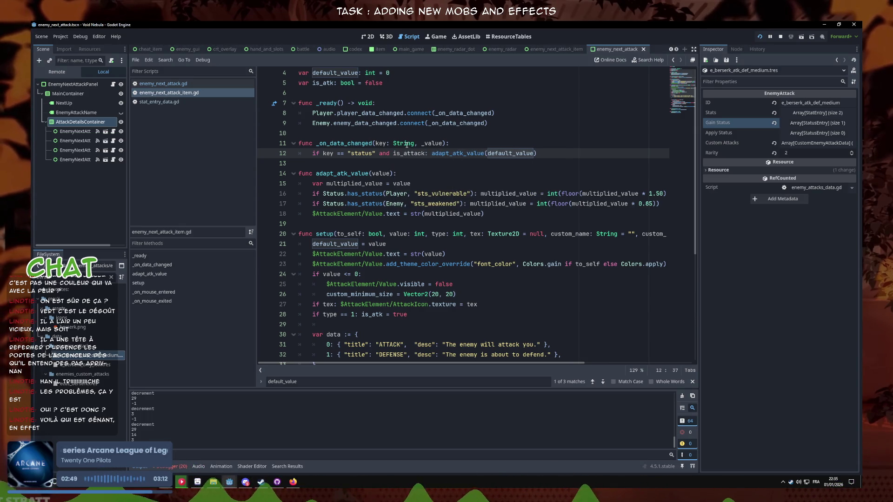
pyautogui.press('BackSpace')
pyautogui.press('BackSpace')
pyautogui.press('BackSpace')
pyautogui.write('k')
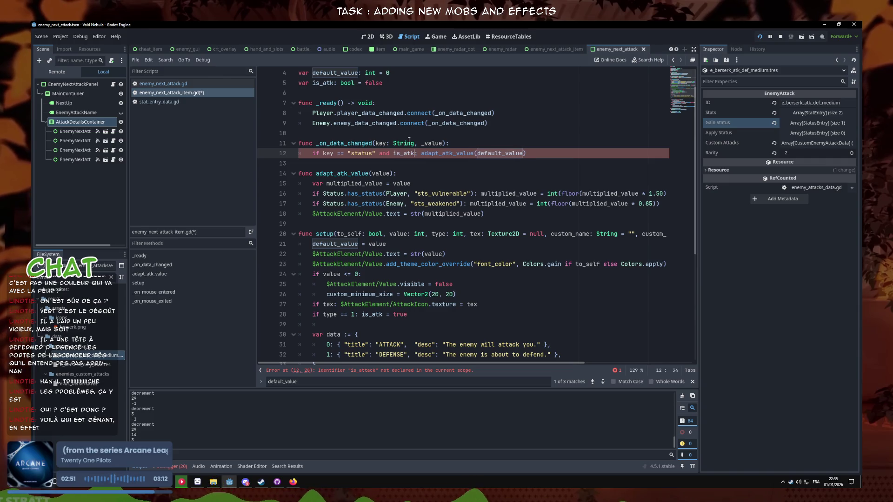
pyautogui.press('Down')
pyautogui.hotkey('ctrl', 's')
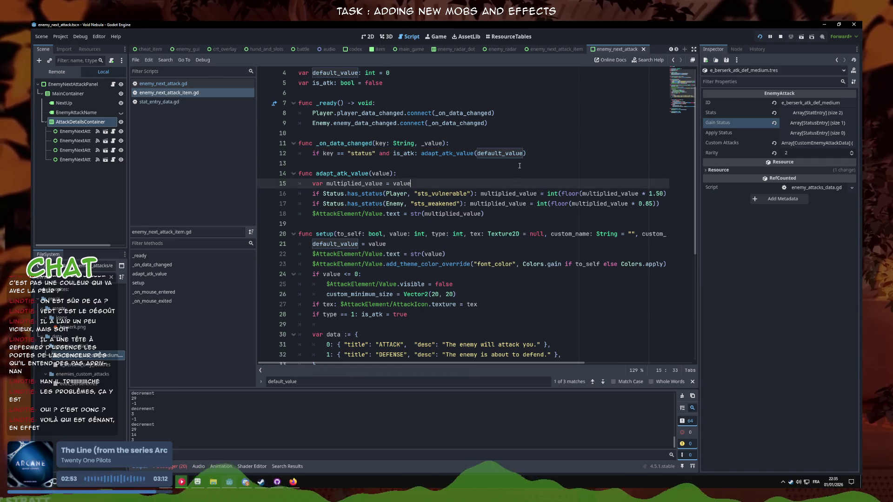
pyautogui.click(479, 313)
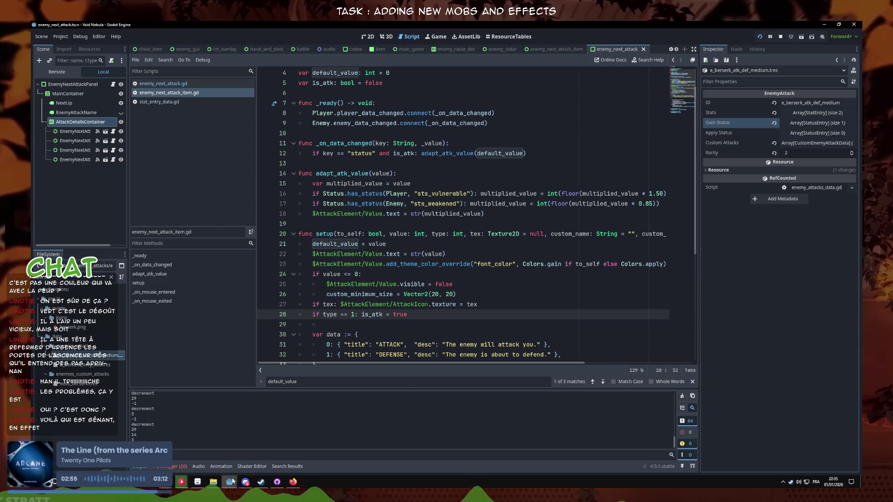
pyautogui.click(235, 480)
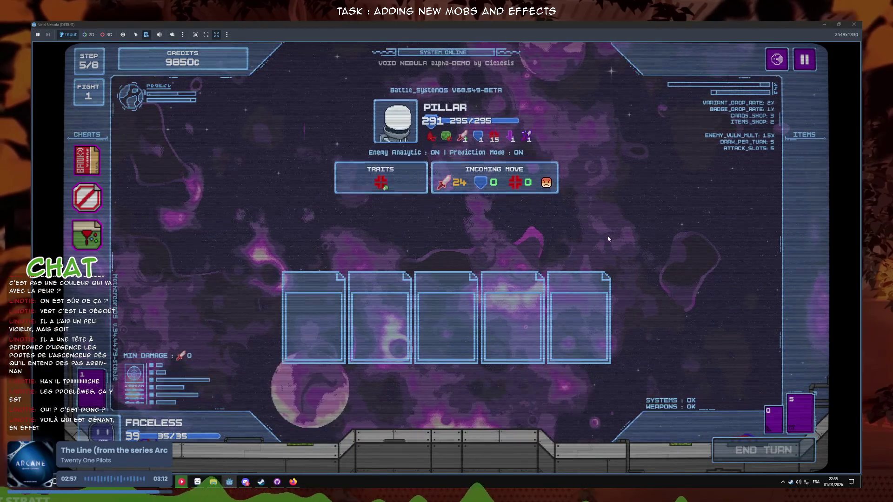
# - Play three Midas Shield cards against the Pillar and end the turn
pyautogui.click(391, 419)
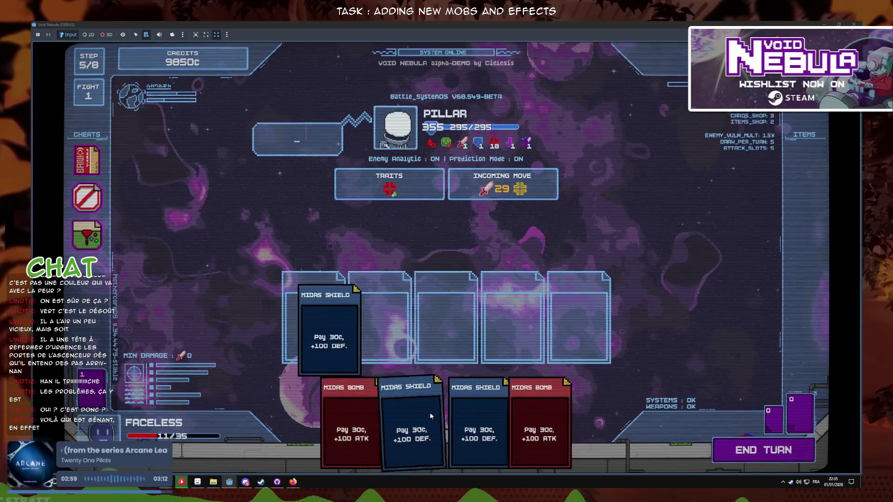
pyautogui.click(431, 412)
pyautogui.click(446, 419)
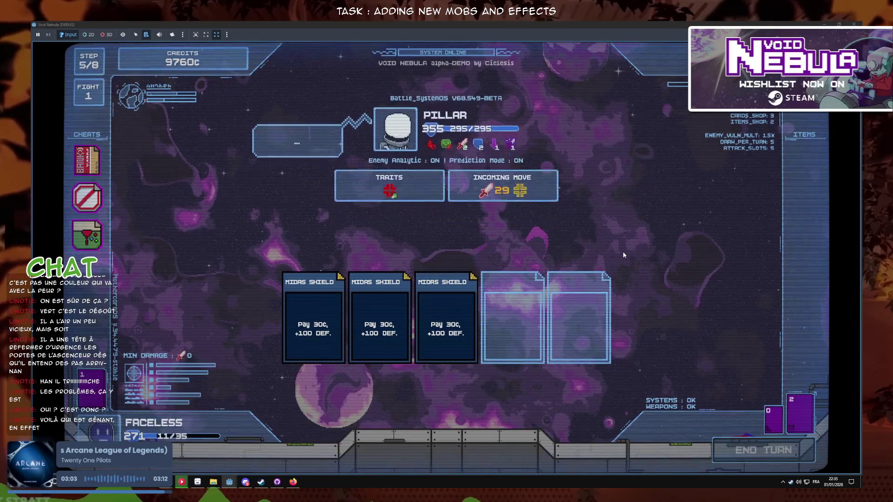
pyautogui.click(739, 449)
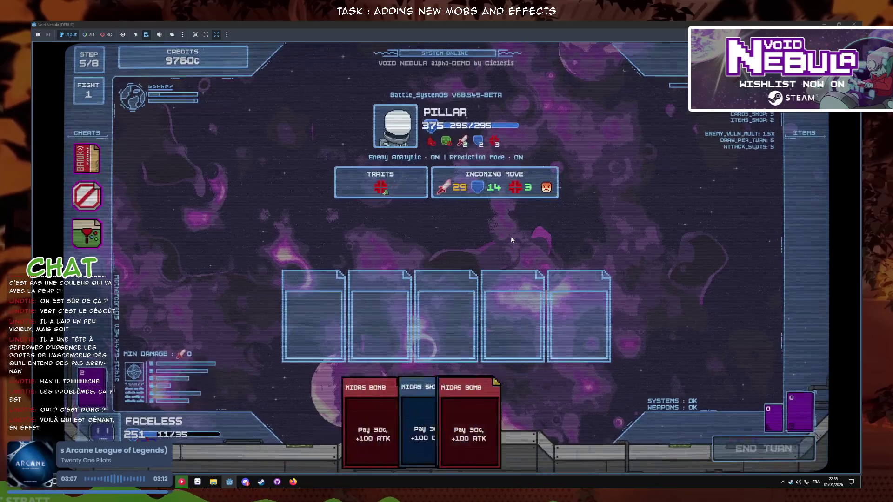
# - End three more turns, then shrink the game window and move it aside to reveal the editor
pyautogui.click(748, 447)
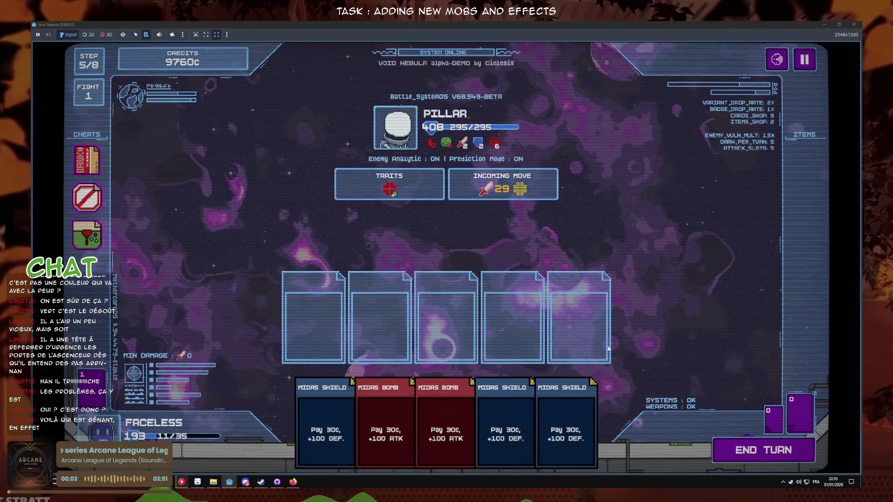
pyautogui.click(764, 454)
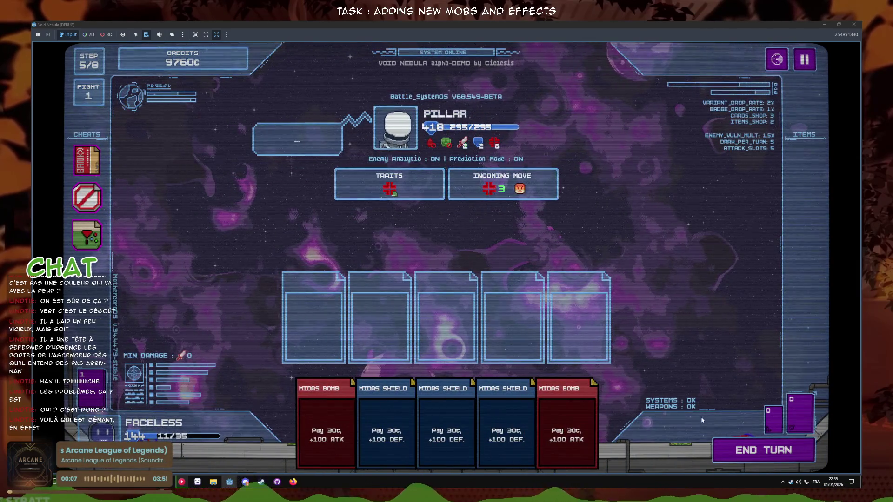
pyautogui.click(735, 443)
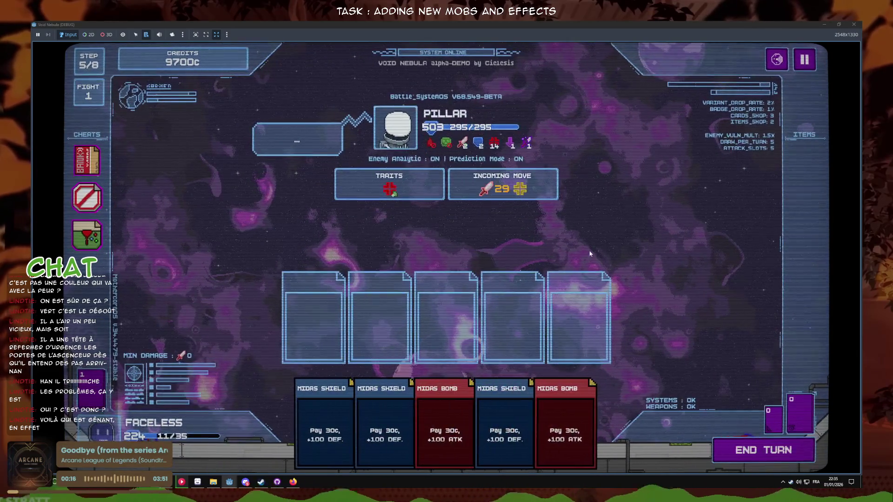
pyautogui.press('super+Down')
pyautogui.moveTo(680, 152); pyautogui.dragTo(488, 214)
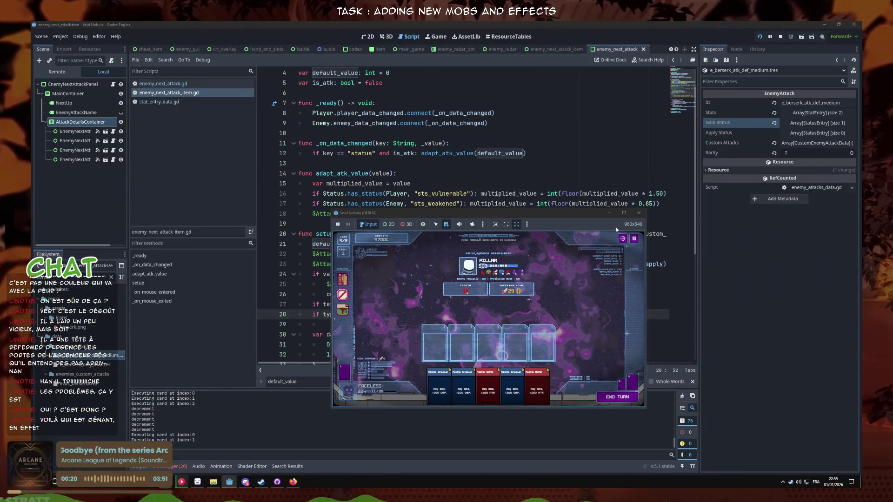
# - Restore the game to full screen and end two turns until the Pillar shows 29 attack, 11 defense, 3 Rage
pyautogui.click(624, 214)
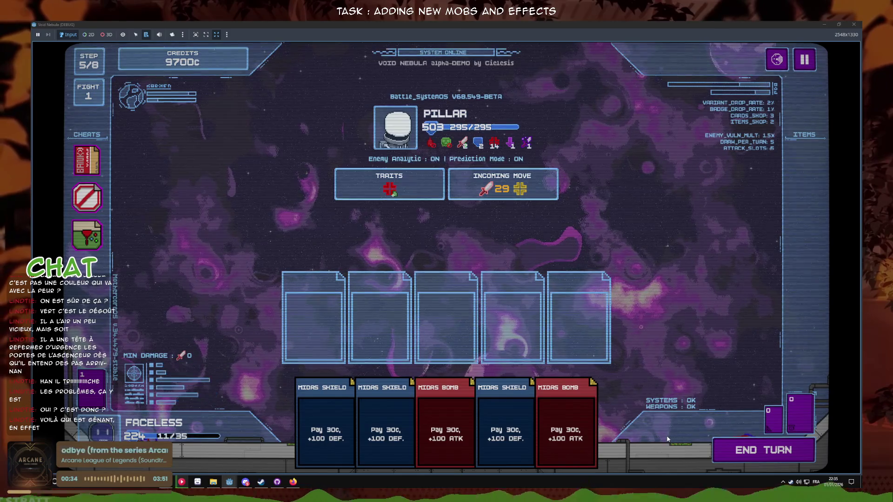
pyautogui.click(763, 452)
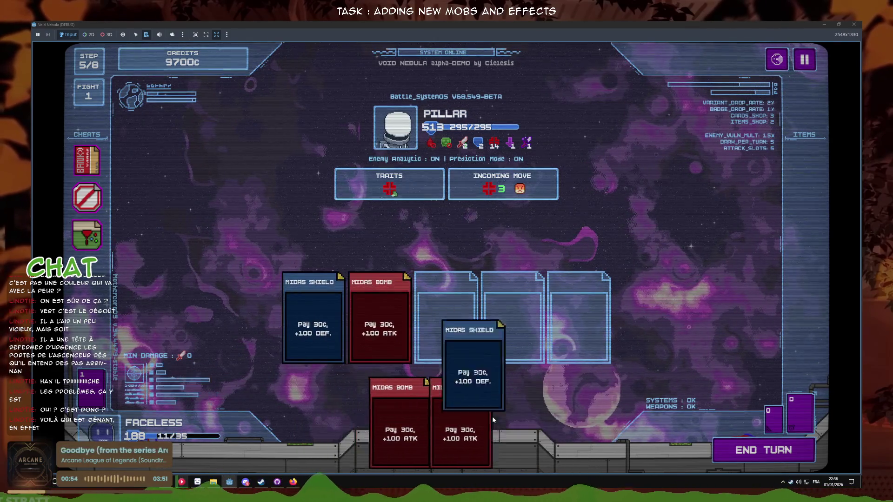
pyautogui.click(744, 460)
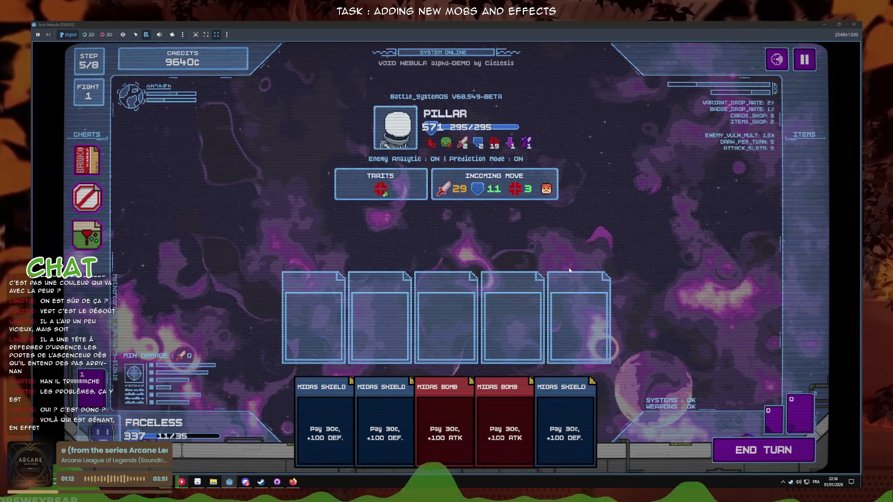
pyautogui.moveTo(467, 146)
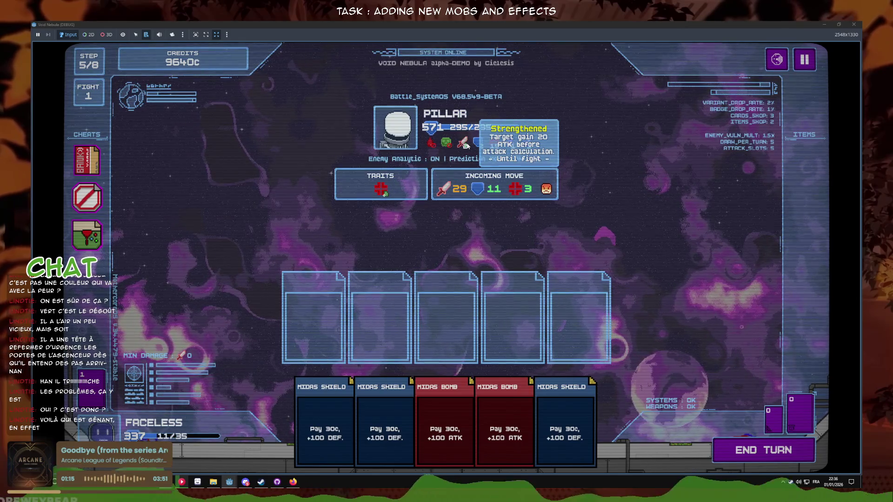
# - Inspect the Pillar's status and incoming-move effect descriptions
pyautogui.moveTo(497, 141)
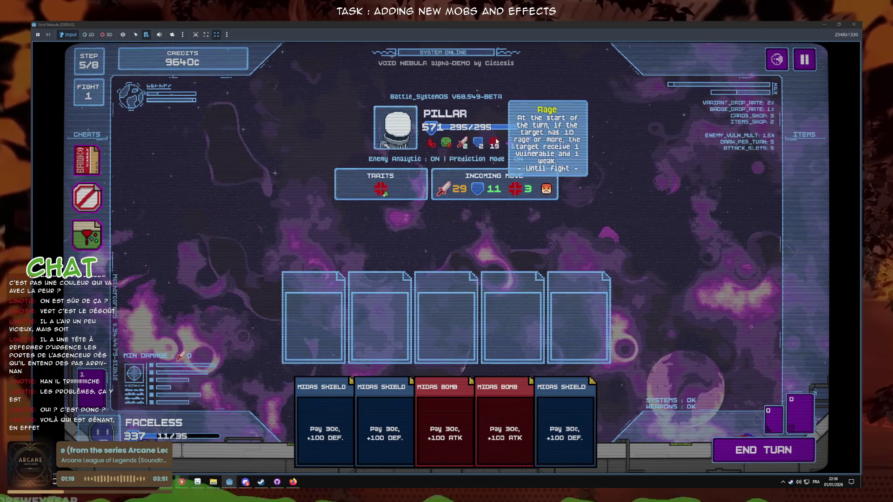
pyautogui.moveTo(547, 195)
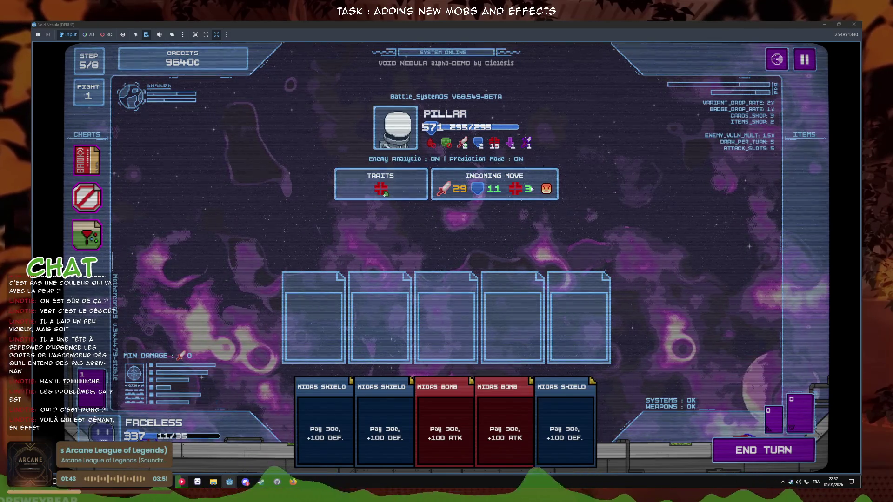
pyautogui.moveTo(530, 147)
pyautogui.moveTo(457, 186)
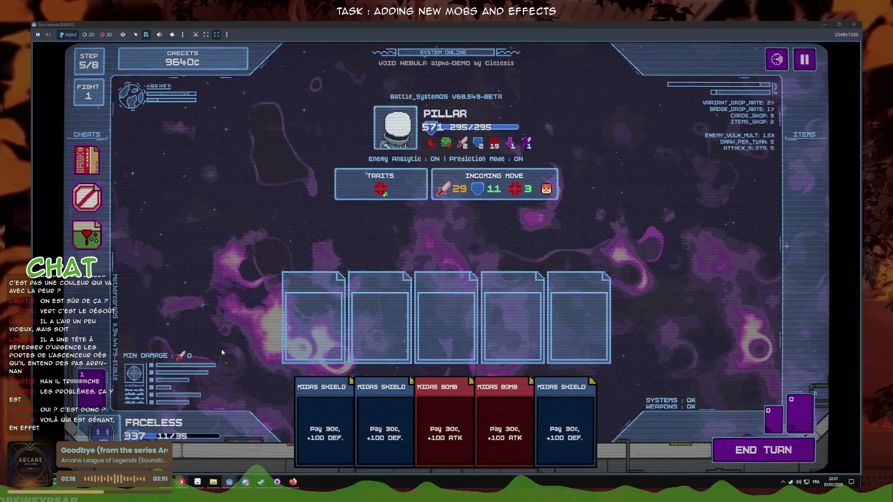
# - End two more turns, then minimize the game to return to the script editor
pyautogui.click(746, 451)
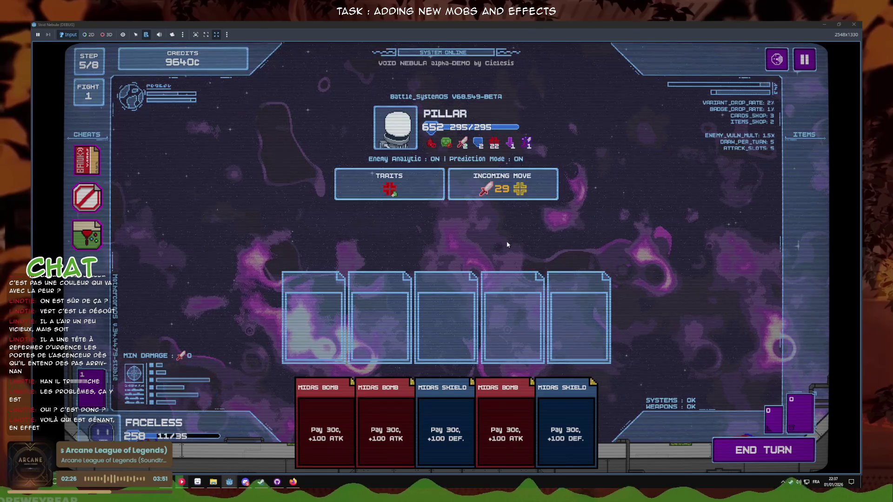
pyautogui.moveTo(508, 191)
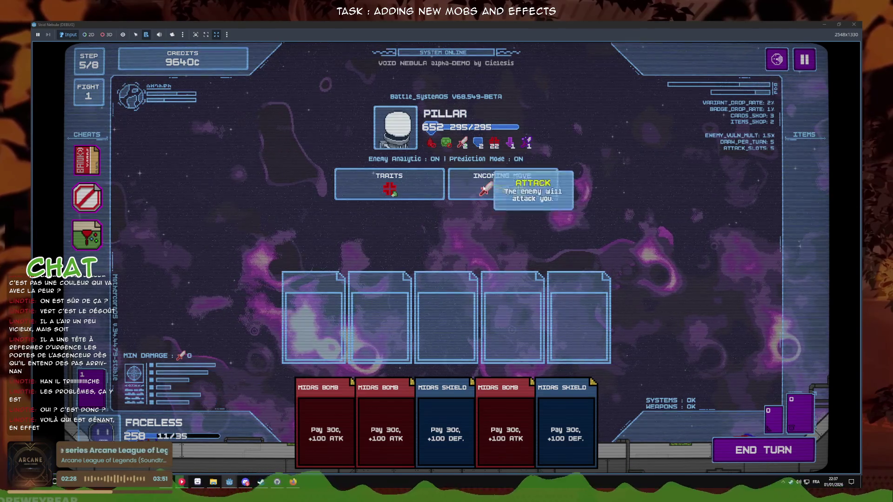
pyautogui.click(763, 451)
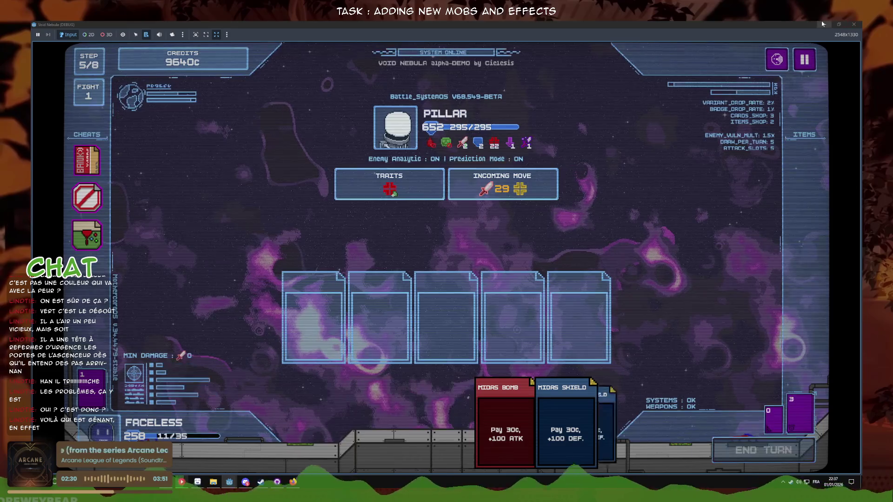
pyautogui.click(822, 24)
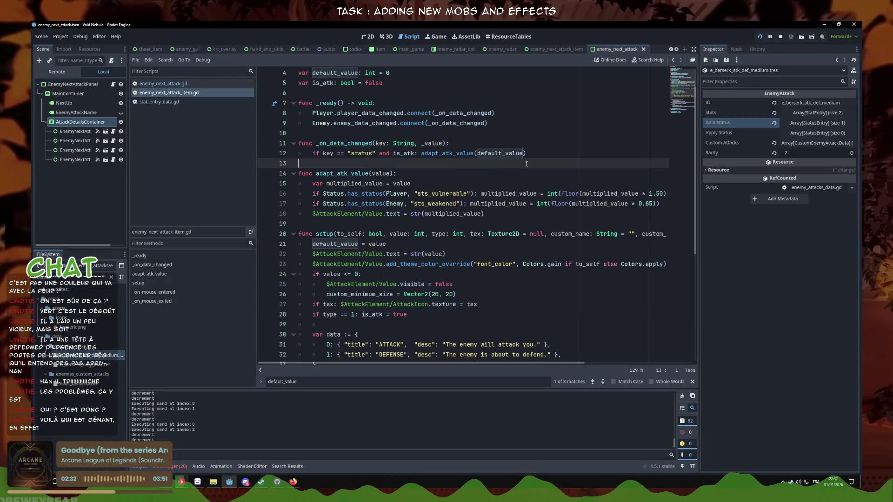
# - Comment out lines 7–18, delete the is_atk assignment on line 28, and save the script
pyautogui.moveTo(524, 212)
pyautogui.mouseDown()
pyautogui.moveTo(507, 200)
pyautogui.moveTo(511, 143)
pyautogui.moveTo(485, 201)
pyautogui.moveTo(244, 146)
pyautogui.mouseUp()
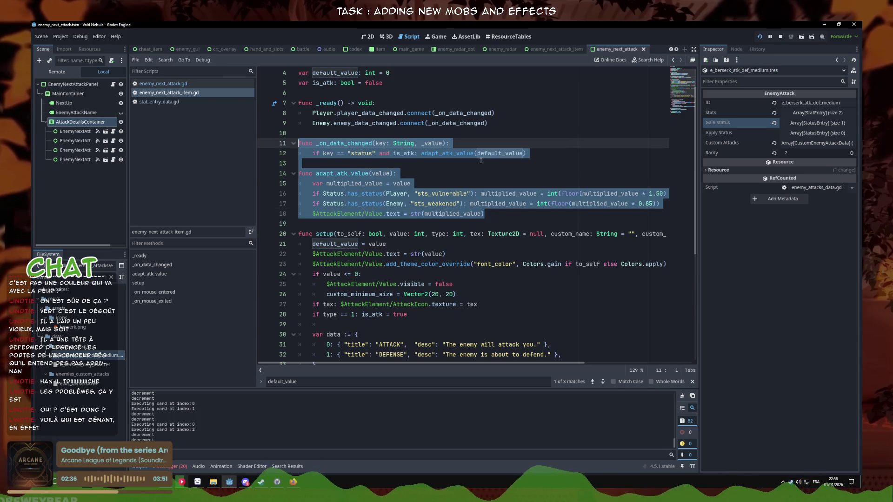
pyautogui.click(480, 213)
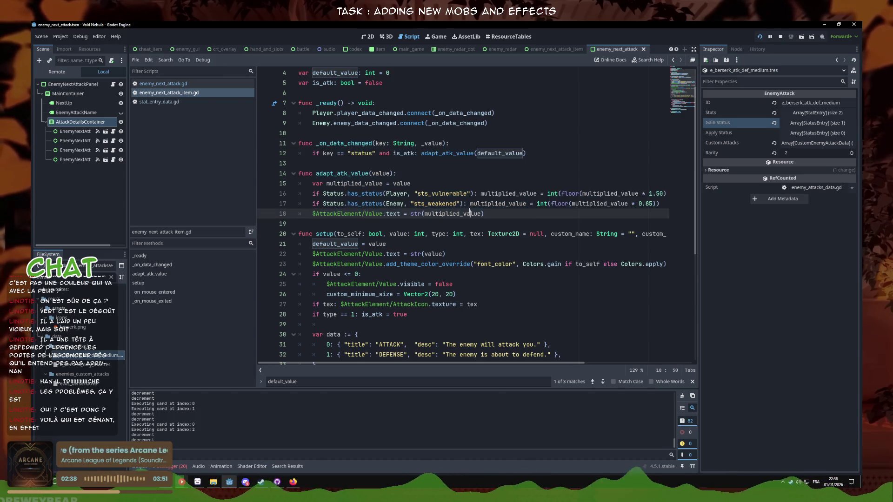
pyautogui.scroll(1, 466, 228)
pyautogui.moveTo(496, 248); pyautogui.dragTo(260, 135)
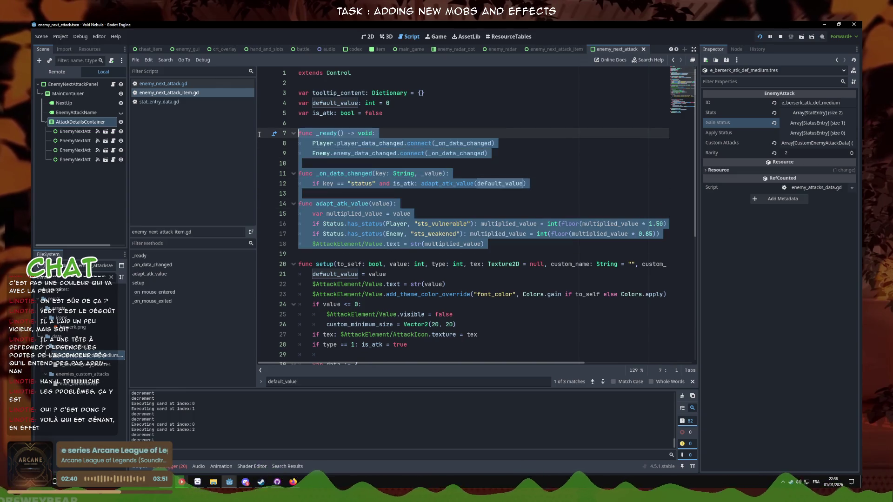
pyautogui.hotkey('ctrl', 'k')
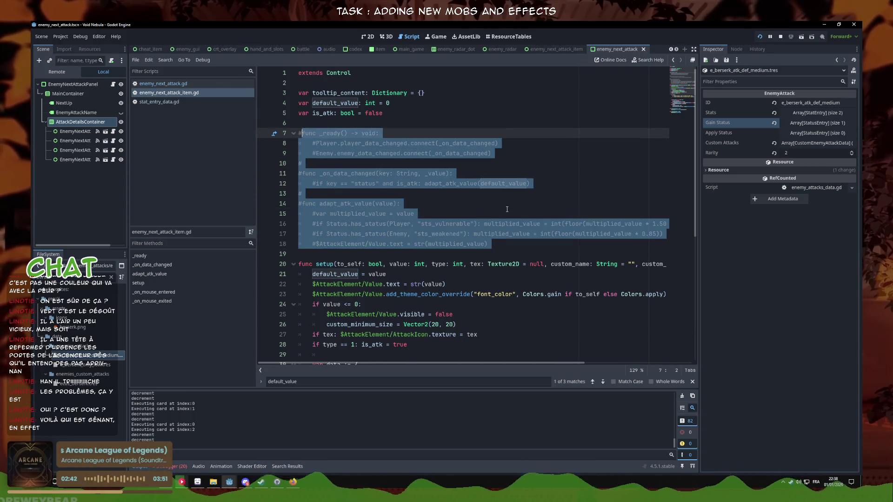
pyautogui.click(506, 204)
pyautogui.click(493, 233)
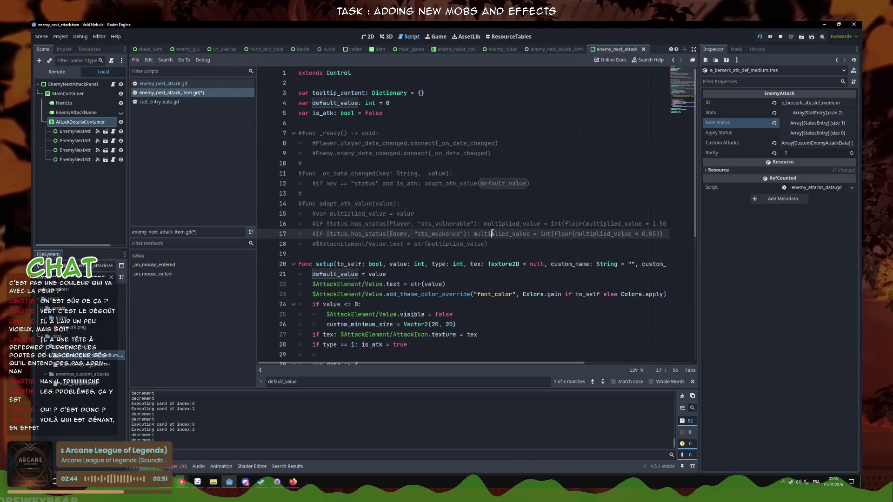
pyautogui.scroll(-2, 487, 232)
pyautogui.click(411, 288)
pyautogui.hotkey('ctrl', 'shift', 'k')
pyautogui.hotkey('ctrl', 's')
# - Undo back to the uncommented Vulnerable/Weakened adjustment code and run the game to test it
pyautogui.scroll(2, 377, 210)
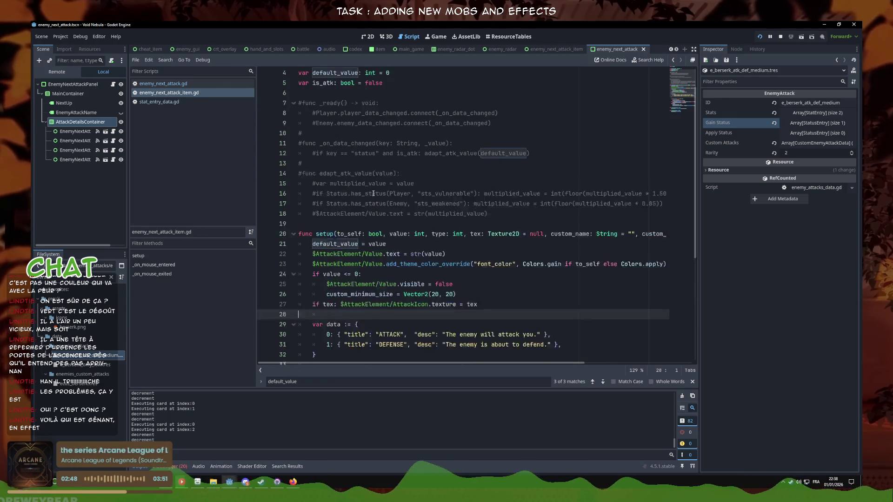
pyautogui.hotkey('ctrl', 'z')
pyautogui.hotkey('ctrl', 'z')
pyautogui.hotkey('ctrl', 'z')
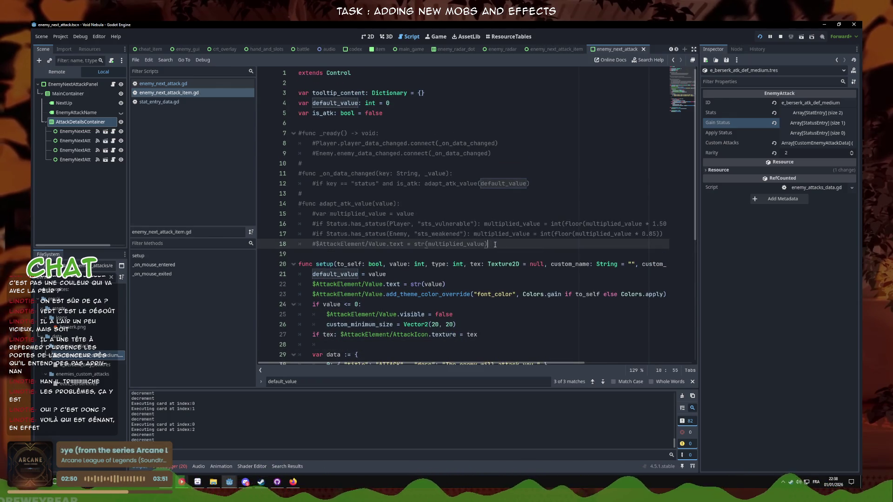
pyautogui.hotkey('ctrl', 'z')
pyautogui.hotkey('ctrl', 'z')
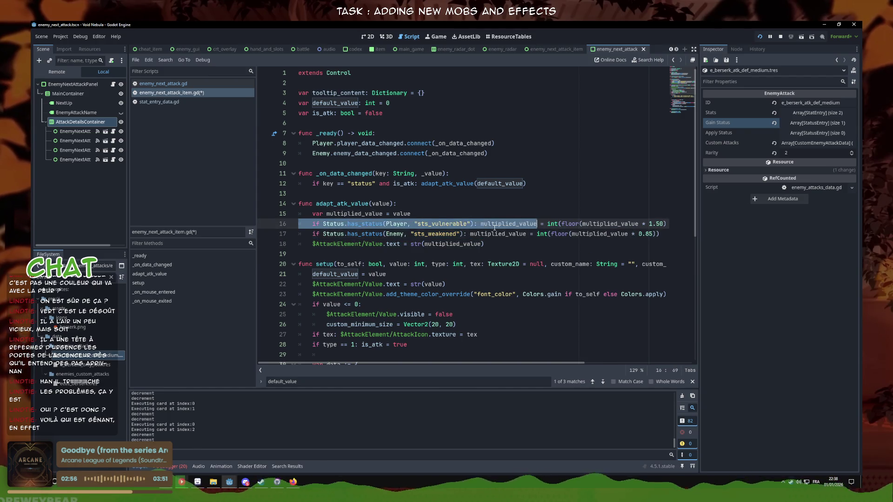
pyautogui.click(503, 233)
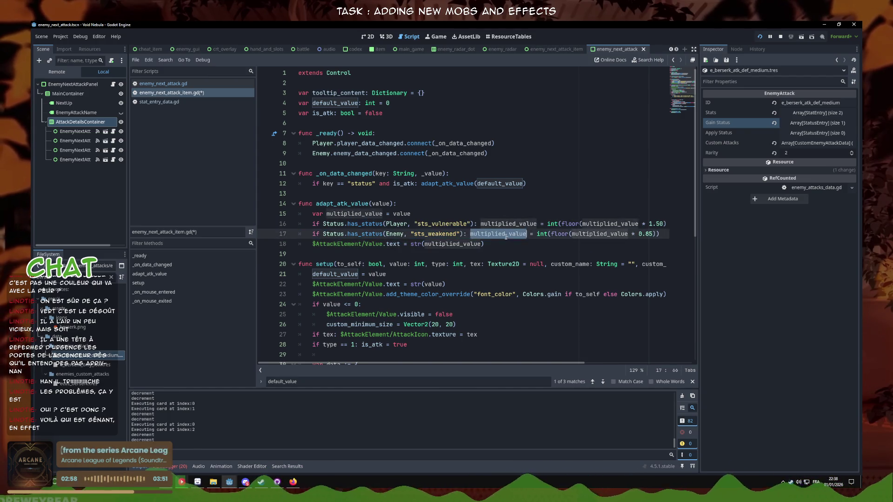
pyautogui.doubleClick(506, 235)
pyautogui.click(506, 240)
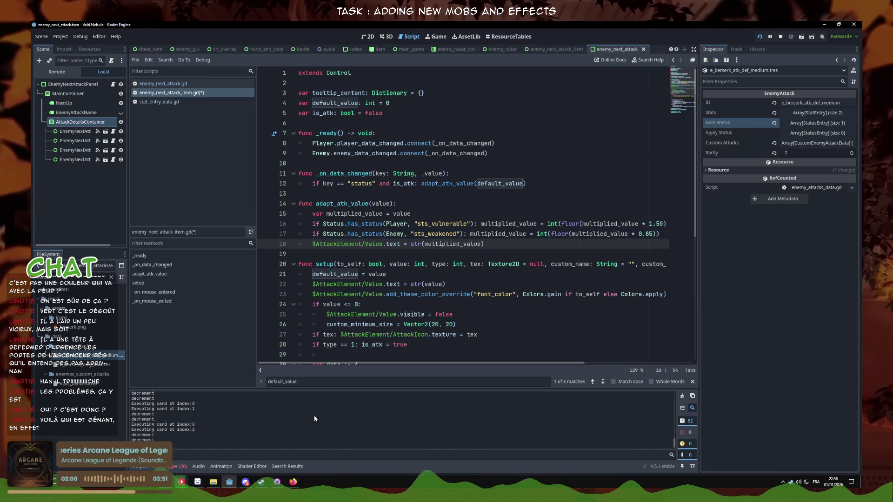
pyautogui.press('F5')
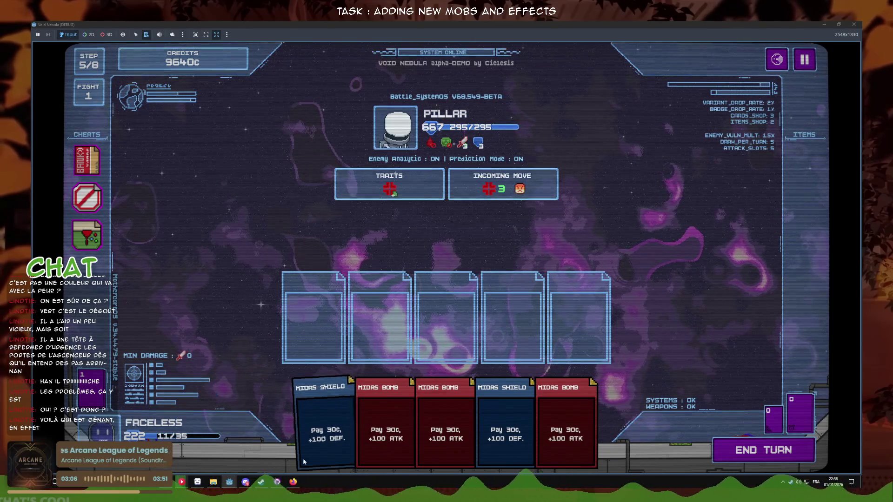
# - Stop the game, save enemy_next_attack_item.gd, and relaunch the project
pyautogui.press('F8')
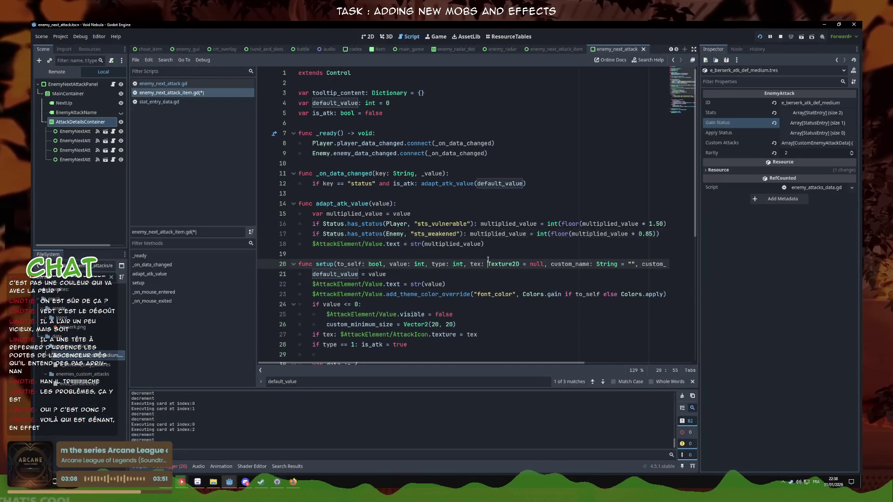
pyautogui.click(510, 244)
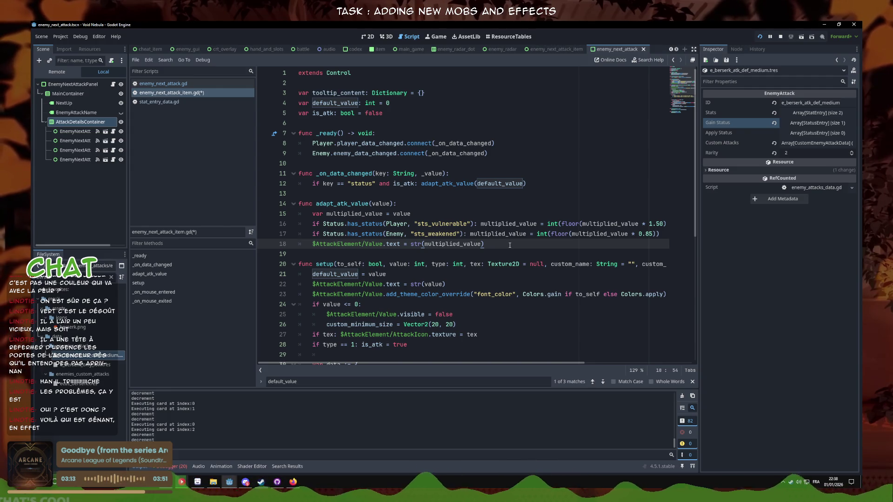
pyautogui.hotkey('ctrl', 's')
pyautogui.press('F5')
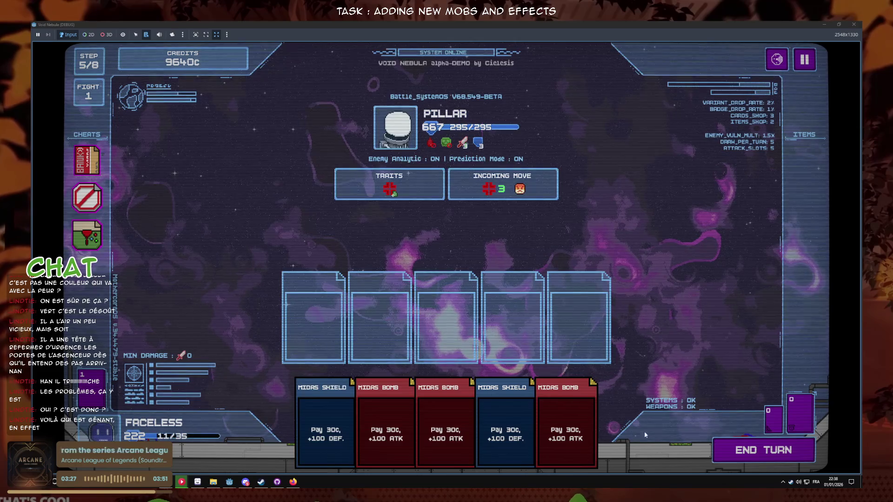
# - Play a Midas Shield card and end the turn to see 29 attack, 14 defense, 3 Rage, then return to the script
pyautogui.click(341, 421)
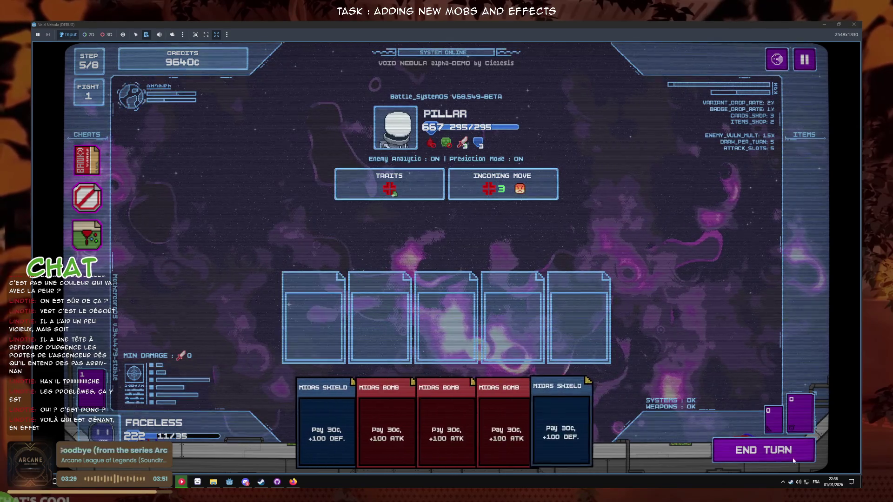
pyautogui.click(763, 449)
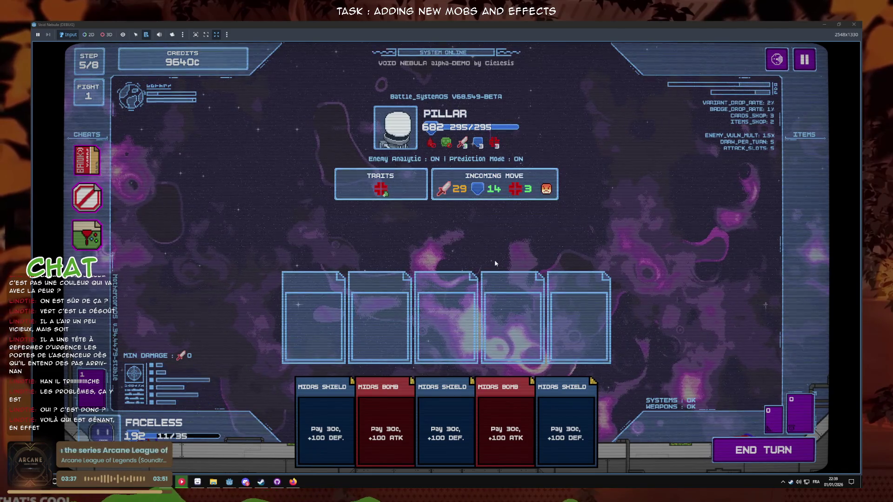
pyautogui.moveTo(449, 24)
pyautogui.mouseDown()
pyautogui.moveTo(564, 204)
pyautogui.moveTo(568, 285)
pyautogui.moveTo(501, 284)
pyautogui.moveTo(479, 383)
pyautogui.moveTo(472, 375)
pyautogui.mouseUp()
pyautogui.click(366, 344)
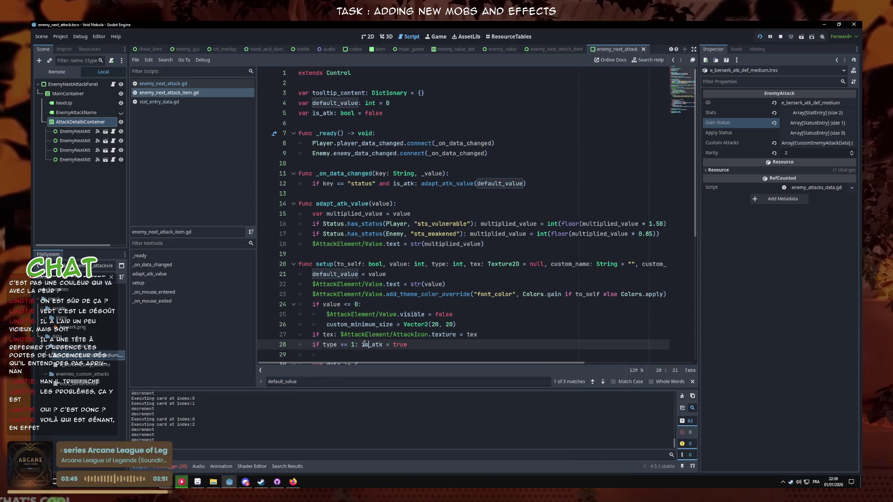
# - Bring the Void Nebula game back to the front and end the current turn with Space
pyautogui.scroll(-2, 355, 344)
pyautogui.click(390, 312)
pyautogui.click(231, 481)
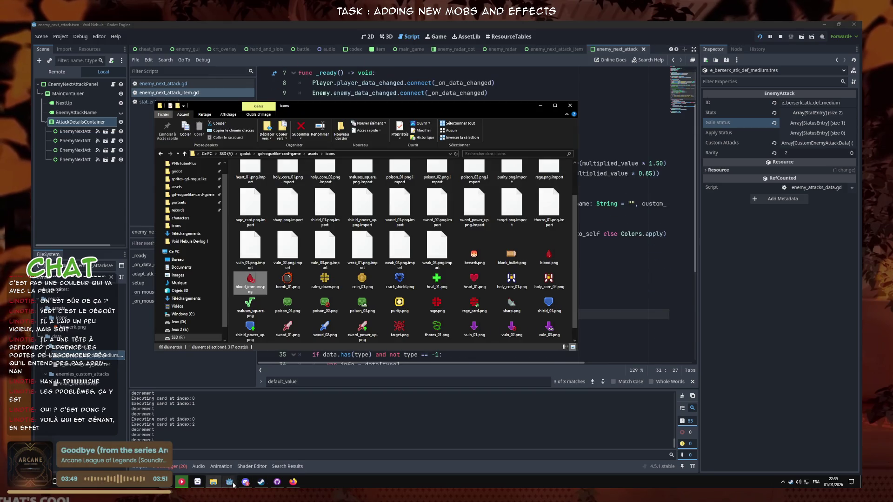
pyautogui.moveTo(232, 482)
pyautogui.click(554, 437)
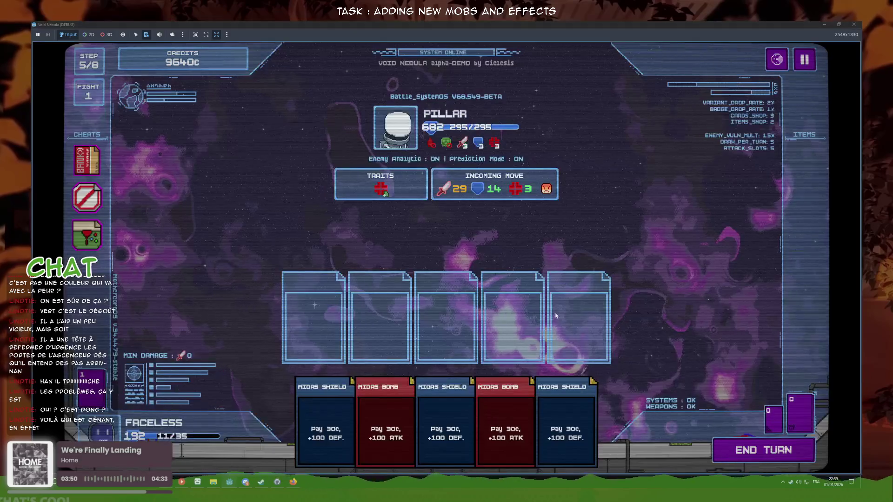
pyautogui.press('space')
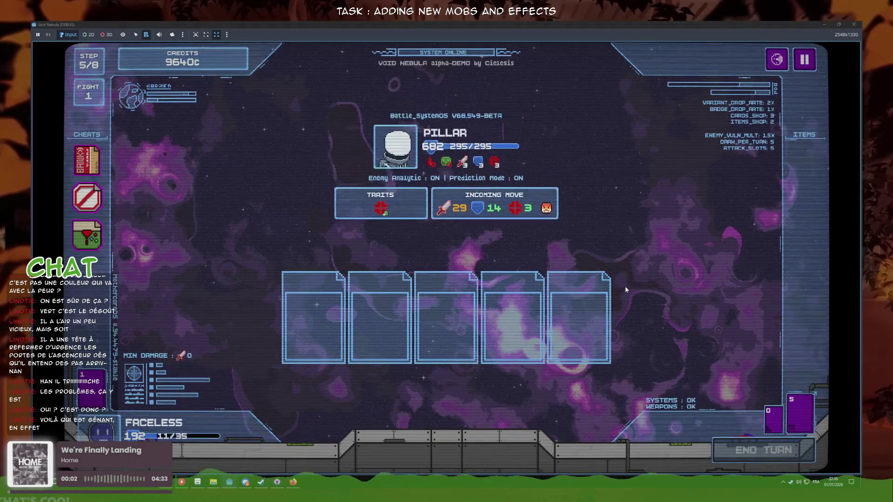
# - Play three Midas Shield cards and end the turn
pyautogui.click(522, 419)
pyautogui.click(522, 411)
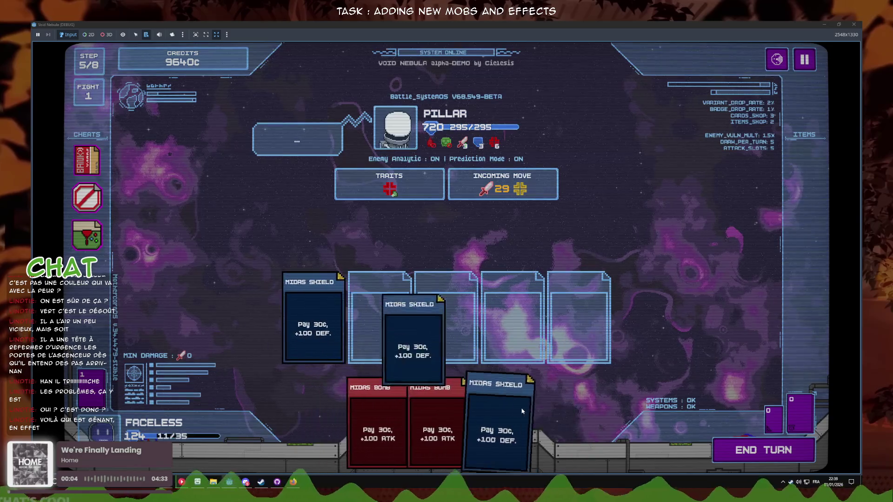
pyautogui.click(522, 411)
pyautogui.press('space')
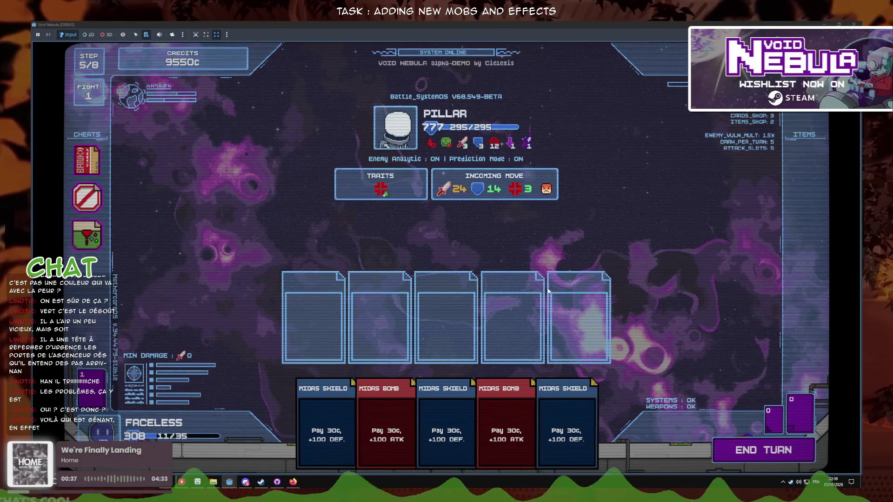
# - Check the status icons, end another turn with the Pillar showing 24 attack, and return to the script
pyautogui.moveTo(515, 148)
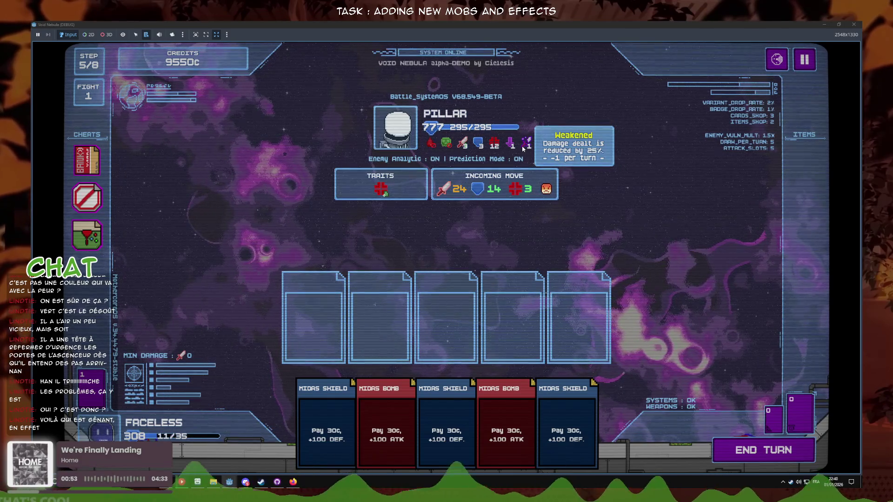
pyautogui.click(762, 450)
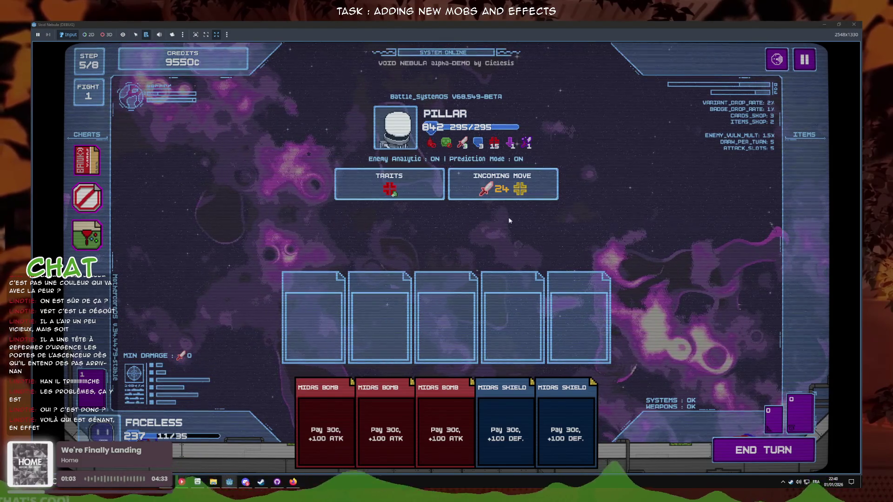
pyautogui.moveTo(499, 196)
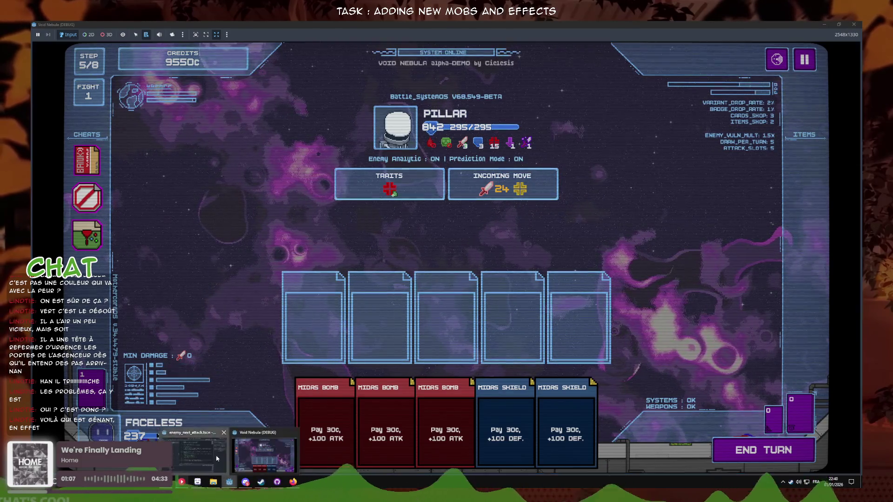
pyautogui.click(229, 482)
pyautogui.click(460, 299)
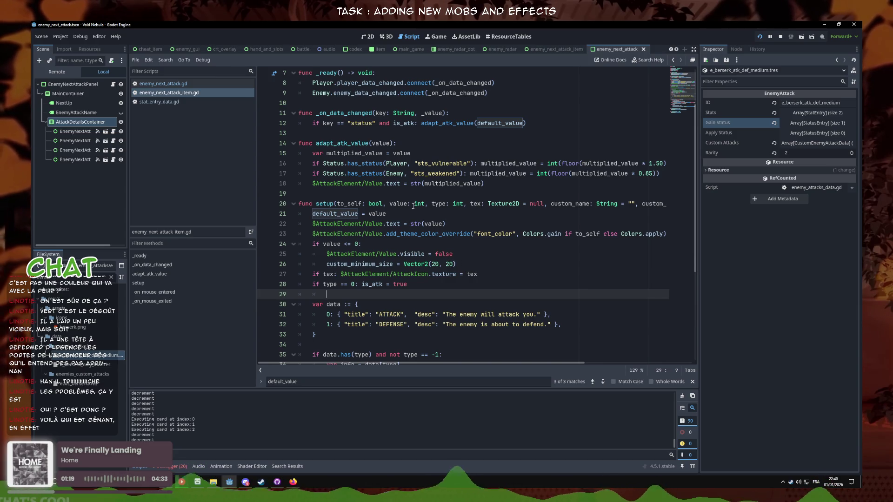
# - Review the setup() code in the script, then switch over to the web browser
pyautogui.scroll(1, 413, 205)
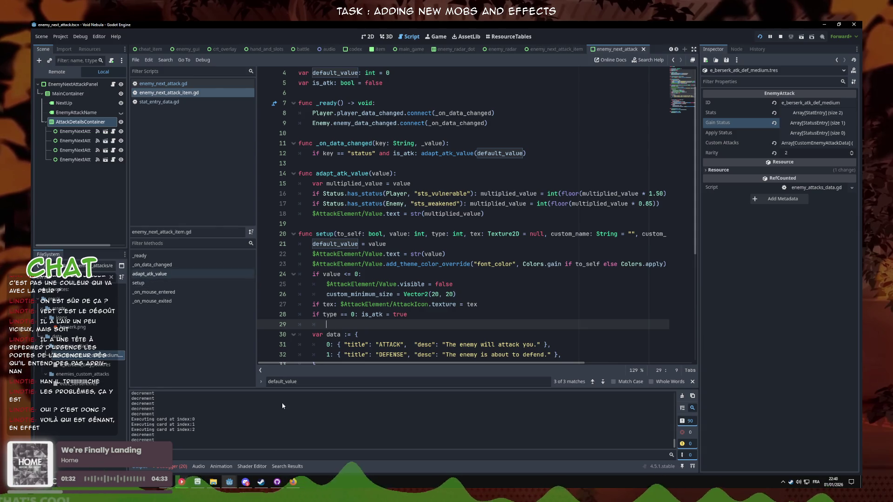
pyautogui.hotkey('alt', 'Tab')
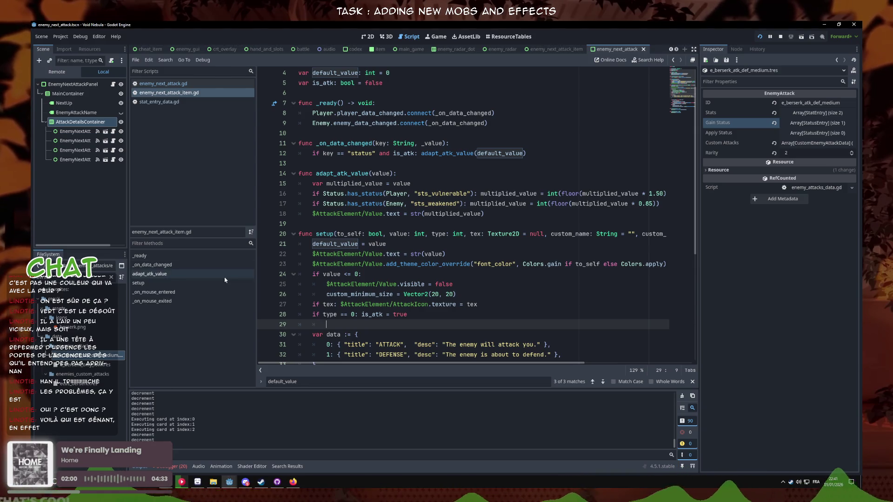
# - Comment out the status-based attack adjustment code on lines 7–18
pyautogui.click(517, 218)
pyautogui.hotkey('shift', 'Up')
pyautogui.hotkey('shift', 'Up')
pyautogui.hotkey('shift', 'Up')
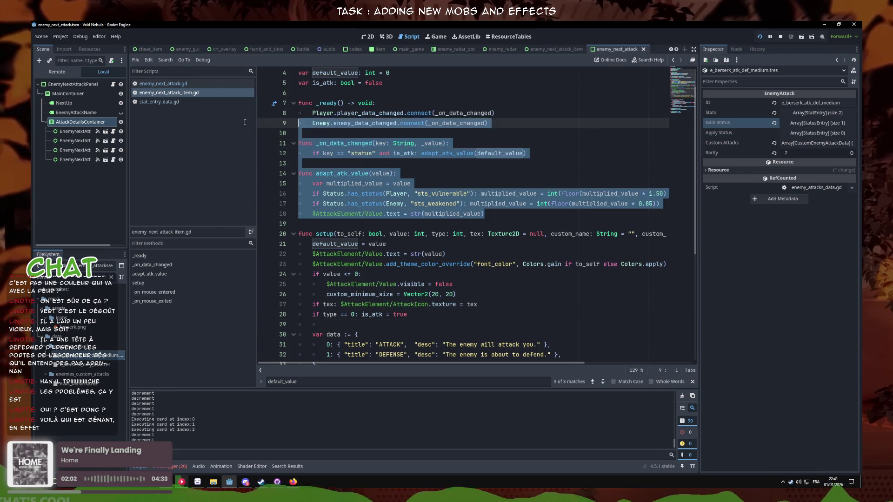
pyautogui.click(517, 220)
pyautogui.hotkey('shift', 'Up')
pyautogui.hotkey('shift', 'Up')
pyautogui.hotkey('shift', 'Up')
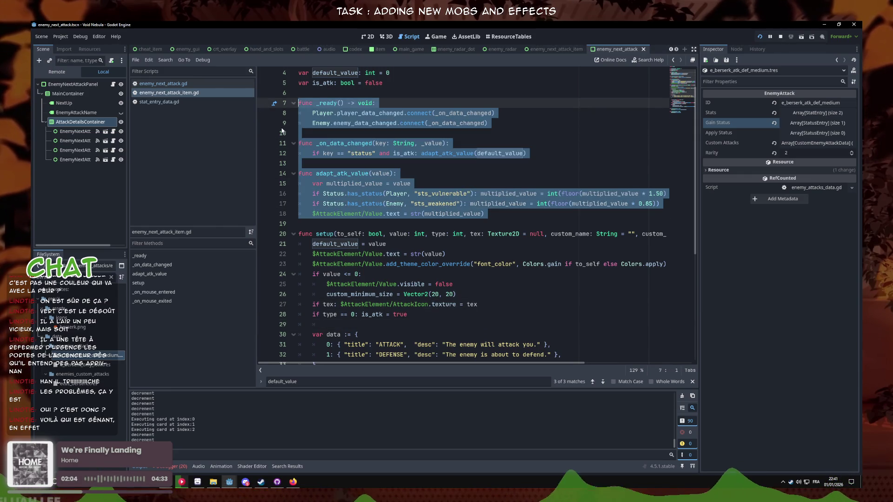
pyautogui.hotkey('ctrl', 'k')
# - Comment out the default_value assignment and the is_atk type check, then bring the game back
pyautogui.scroll(1, 382, 228)
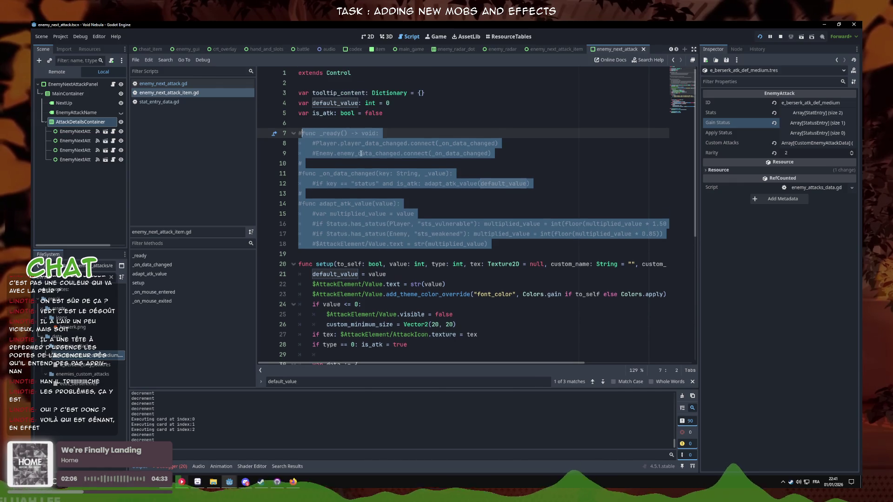
pyautogui.doubleClick(370, 102)
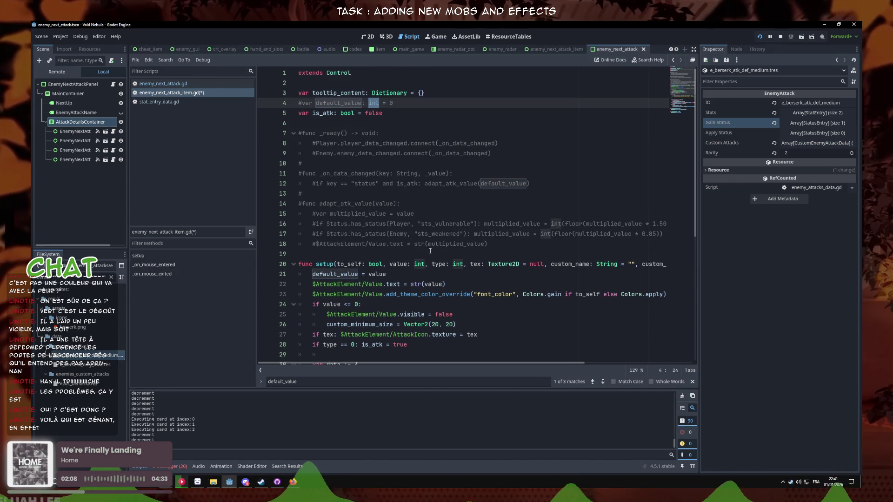
pyautogui.click(335, 274)
pyautogui.hotkey('ctrl', 'k')
pyautogui.scroll(-2, 372, 260)
pyautogui.click(367, 284)
pyautogui.hotkey('ctrl', 'k')
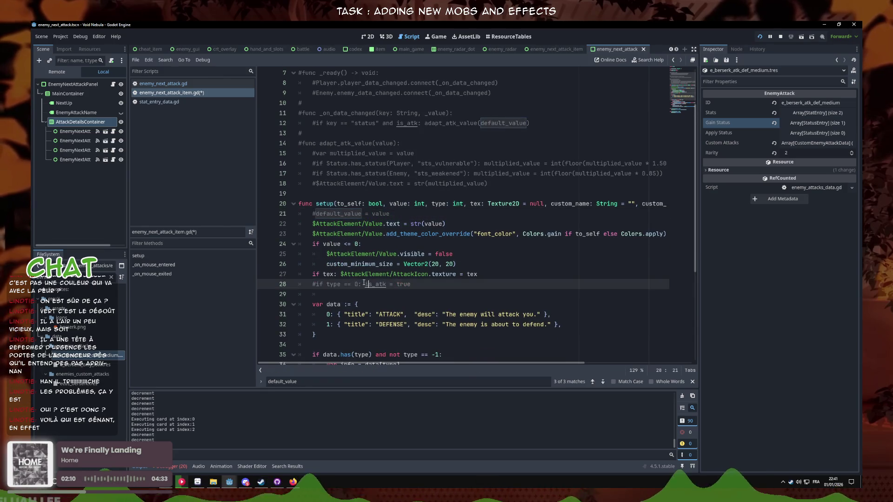
pyautogui.click(445, 291)
pyautogui.scroll(-5, 446, 290)
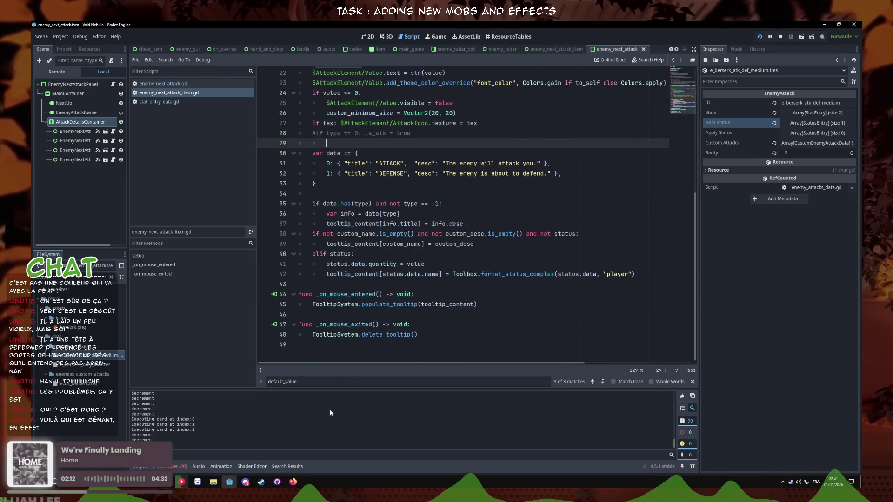
pyautogui.click(246, 485)
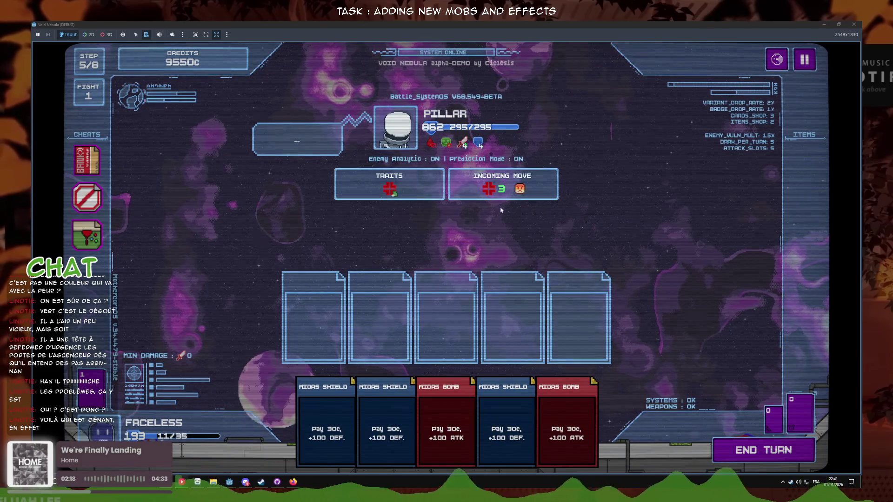
# - Play Midas Bomb and Shield cards over several turns until the Pillar is defeated
pyautogui.click(722, 443)
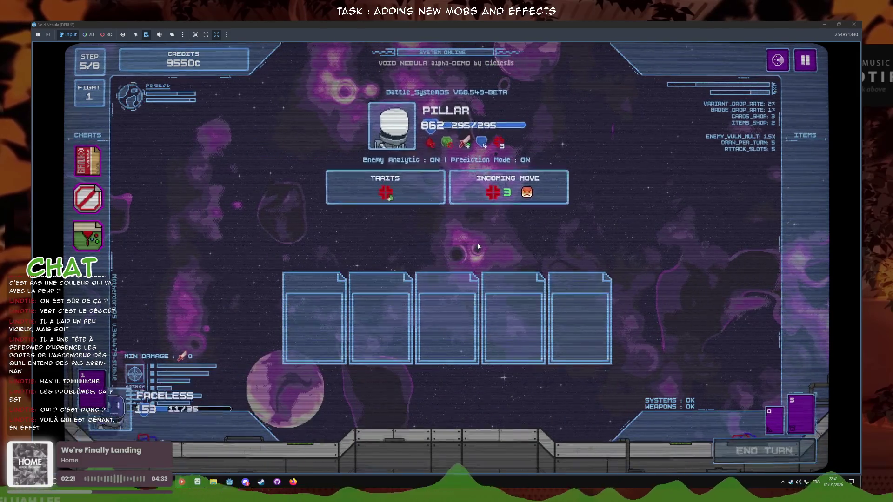
pyautogui.click(361, 409)
pyautogui.click(360, 409)
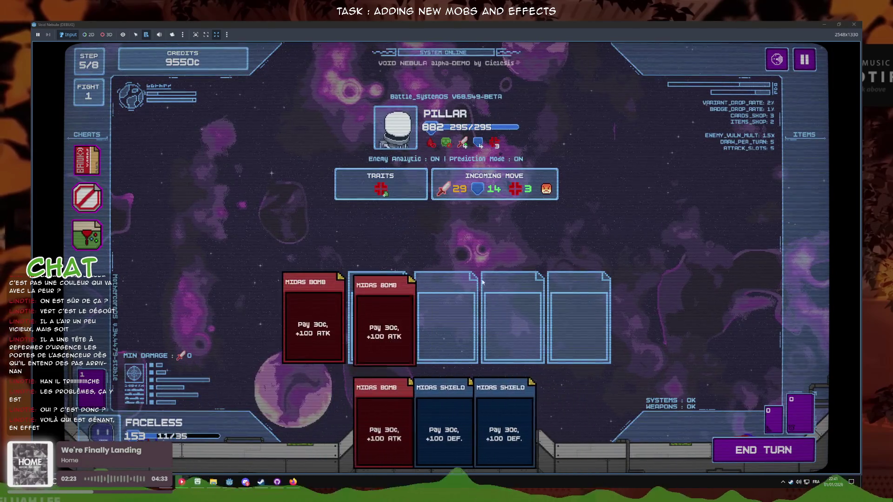
pyautogui.click(359, 404)
pyautogui.click(445, 421)
pyautogui.click(505, 421)
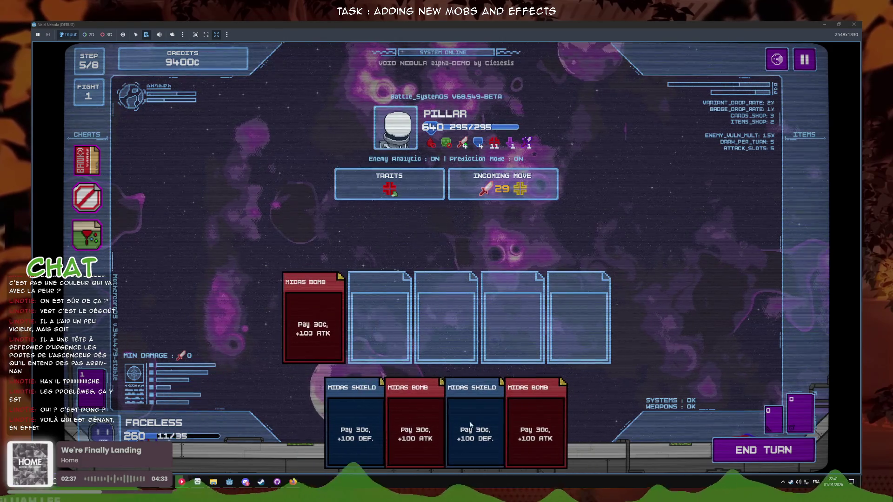
pyautogui.click(770, 448)
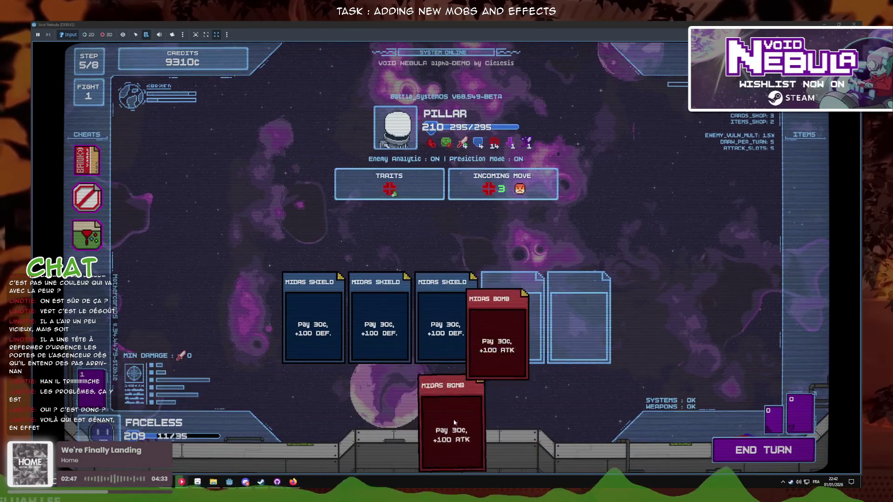
pyautogui.click(774, 449)
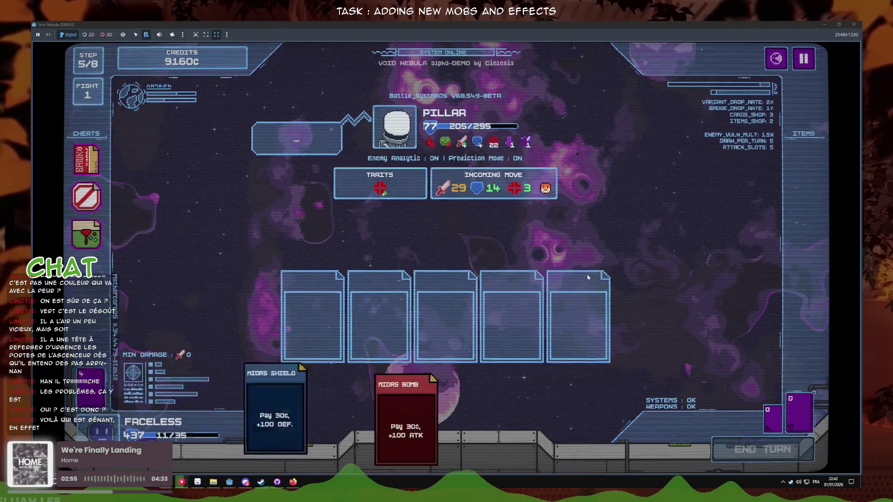
pyautogui.moveTo(483, 142)
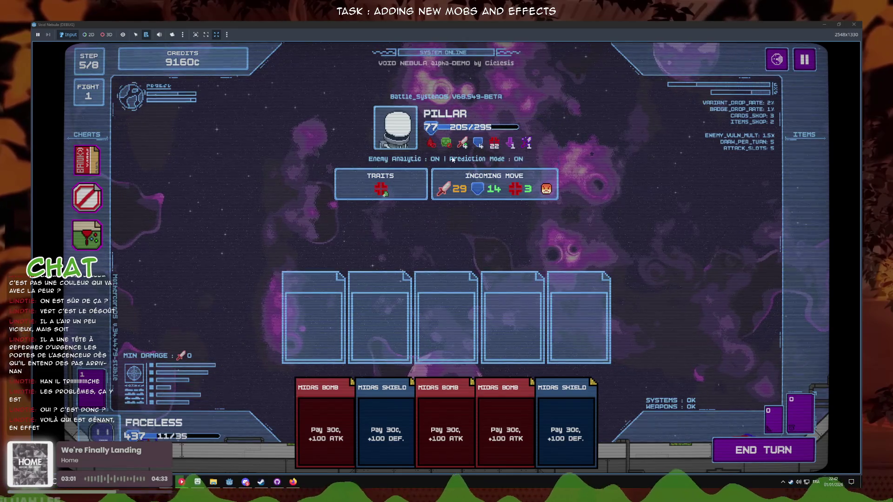
pyautogui.moveTo(551, 194)
pyautogui.click(767, 458)
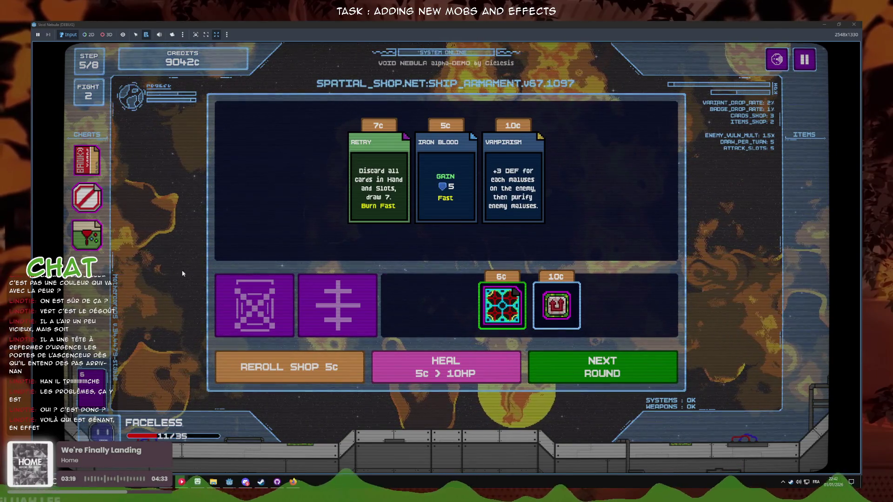
# - Reroll the shop offerings three times, then close the game with Alt+F4
pyautogui.moveTo(553, 317)
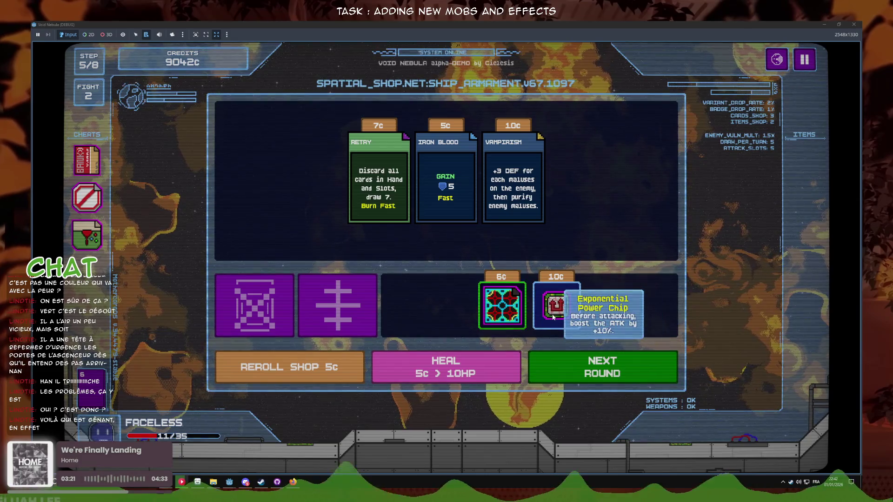
pyautogui.click(315, 380)
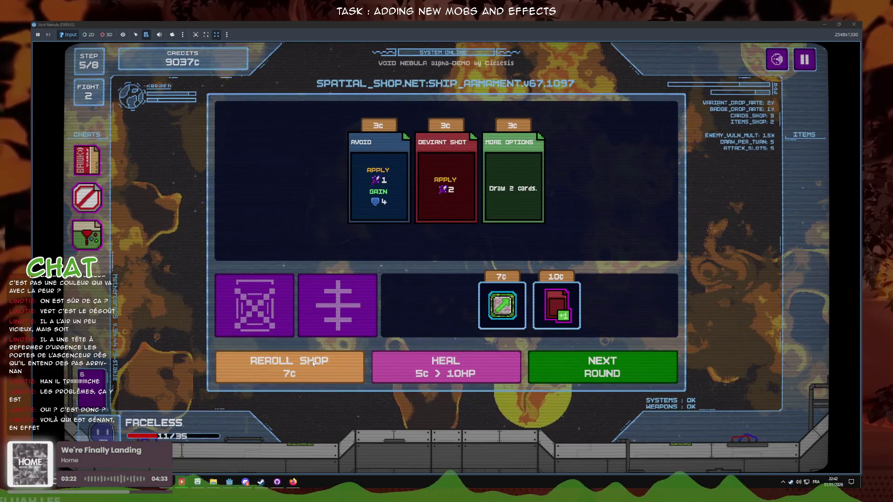
pyautogui.click(316, 380)
pyautogui.click(316, 380)
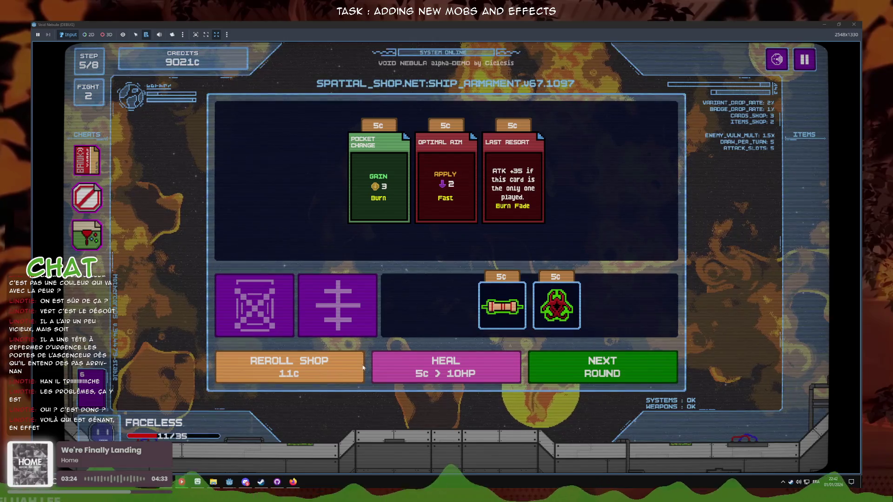
pyautogui.moveTo(460, 213)
pyautogui.hotkey('alt', 'F4')
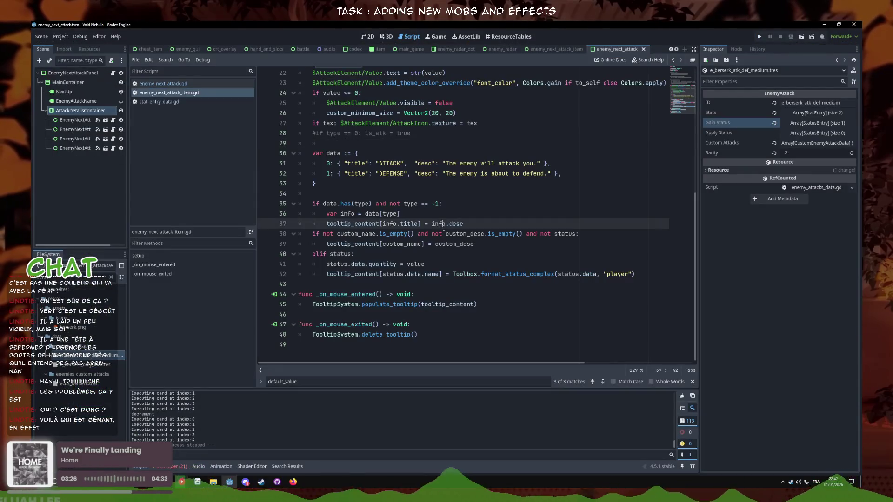
# - Load 05_boss_pillar.tres in the Inspector and expand its first attack, e_berserk_only_low
pyautogui.click(385, 203)
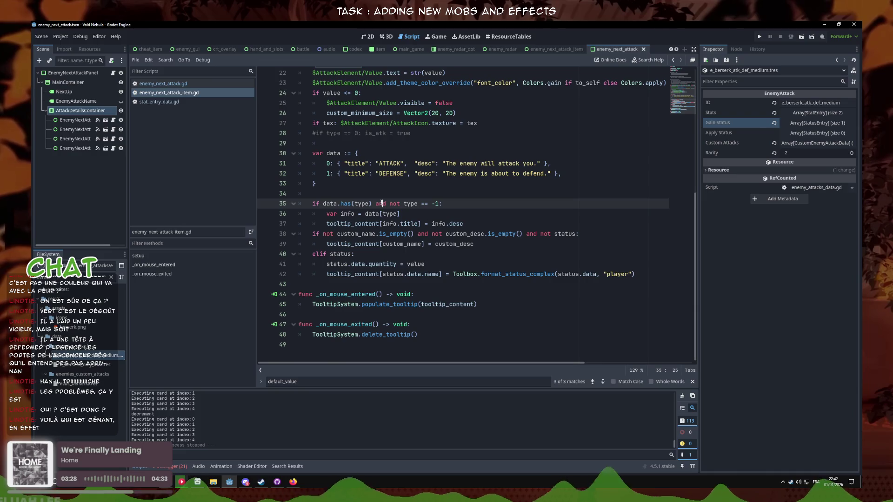
pyautogui.click(292, 482)
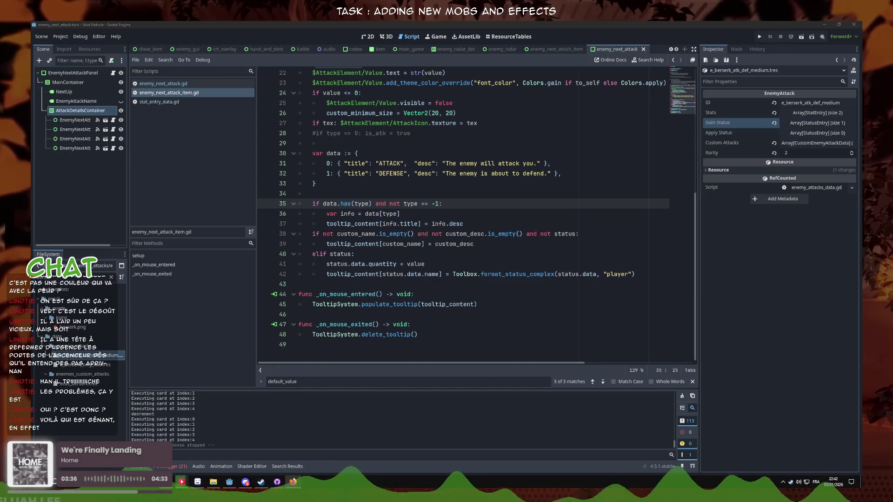
pyautogui.click(311, 240)
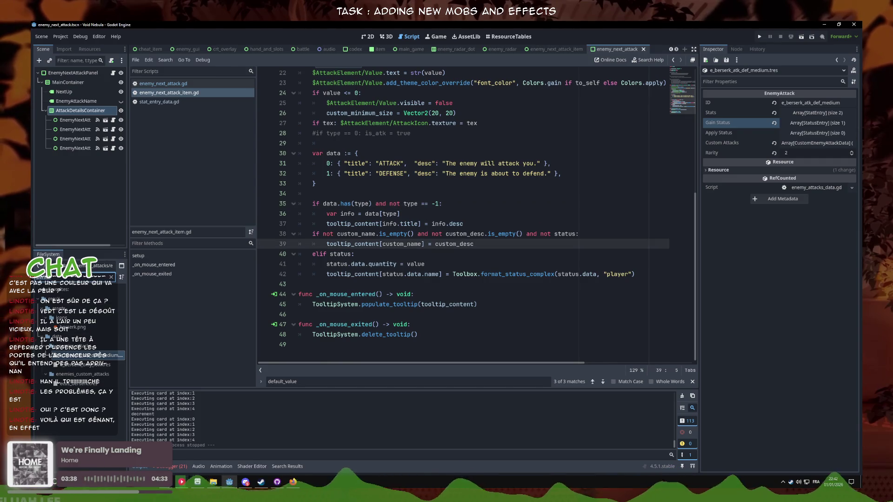
pyautogui.scroll(-5, 79, 335)
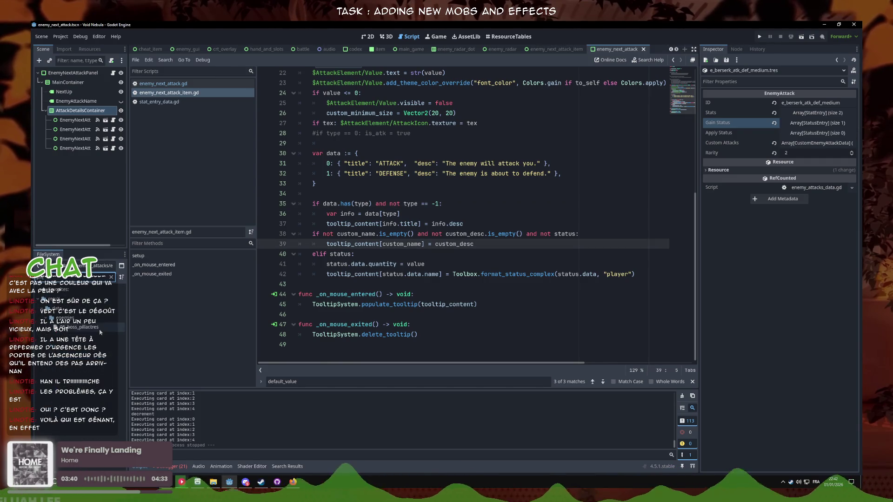
pyautogui.click(100, 328)
pyautogui.click(822, 208)
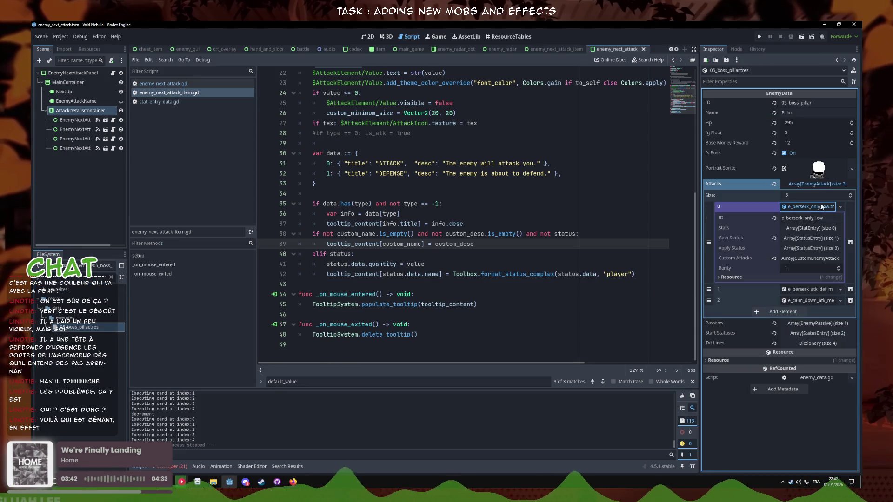
# - Collapse the first attack and inspect the stat entries of e_berserk_atk_def_medium
pyautogui.click(821, 209)
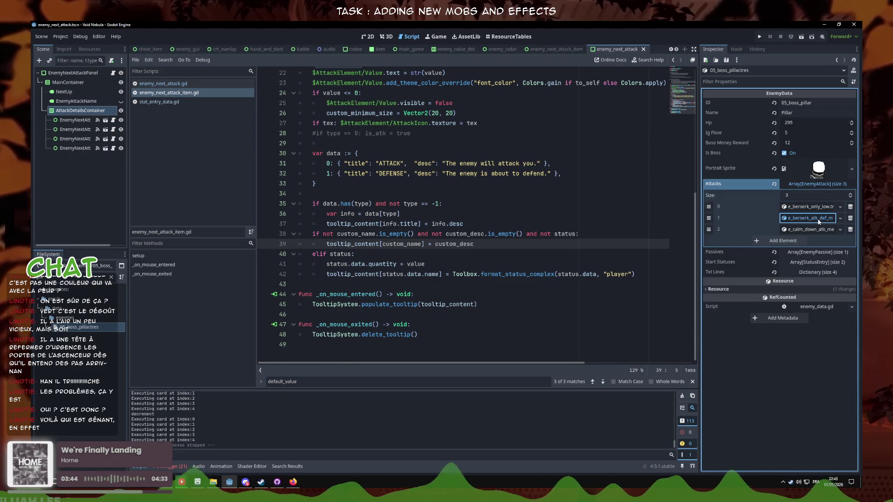
pyautogui.click(817, 218)
pyautogui.click(815, 249)
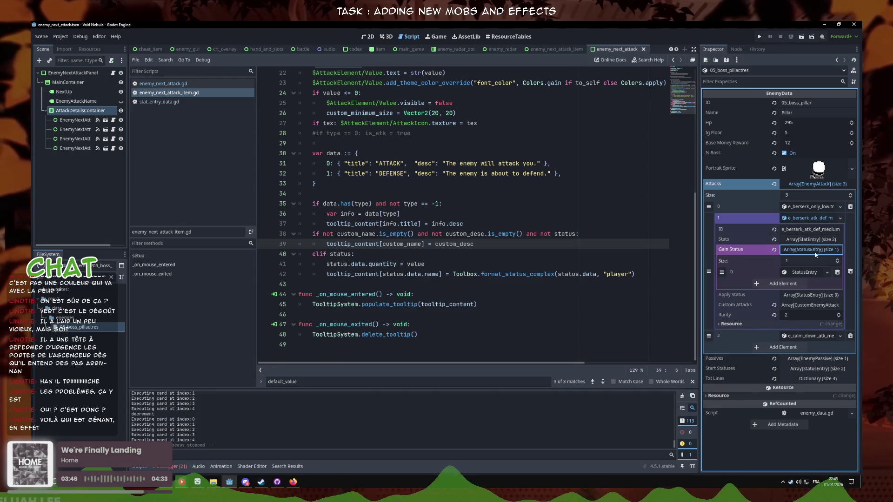
pyautogui.click(815, 250)
pyautogui.click(815, 240)
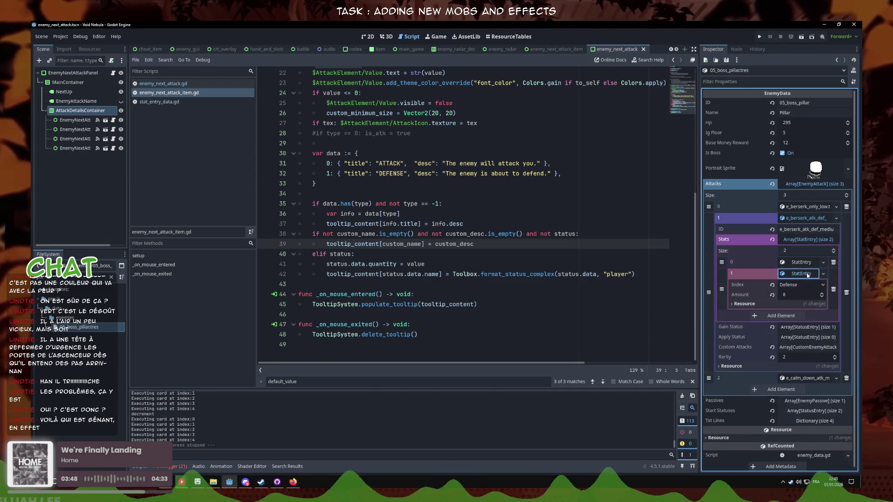
pyautogui.click(812, 237)
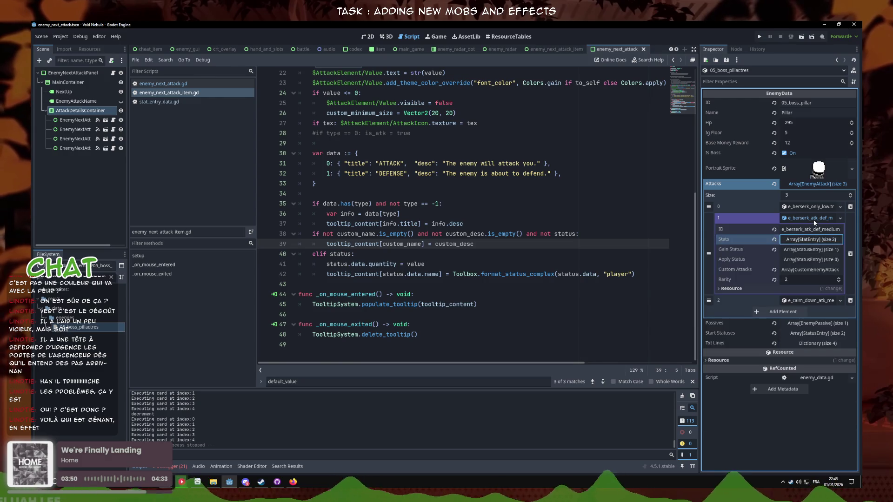
# - Check e_calm_down_atk_medium's custom attacks and attack stat of 15, then add a fourth Attacks slot
pyautogui.click(815, 218)
pyautogui.click(814, 229)
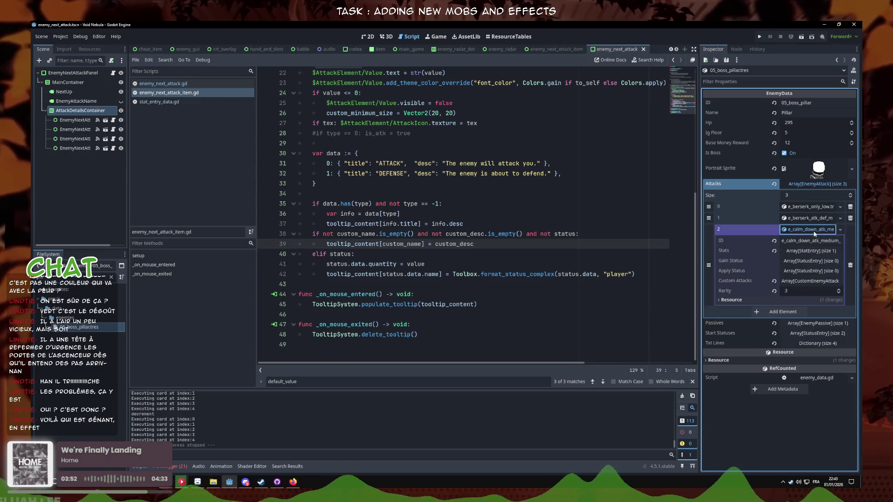
pyautogui.click(805, 281)
pyautogui.click(805, 281)
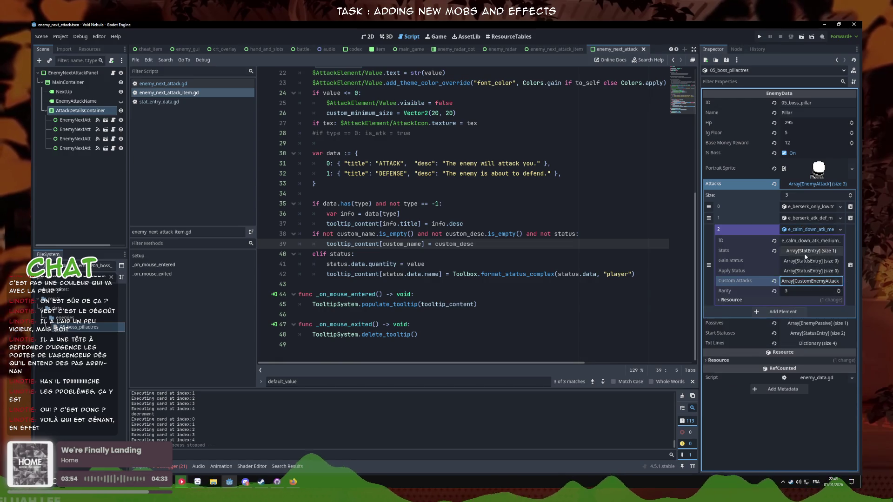
pyautogui.click(810, 250)
pyautogui.click(805, 273)
pyautogui.click(807, 275)
pyautogui.click(810, 250)
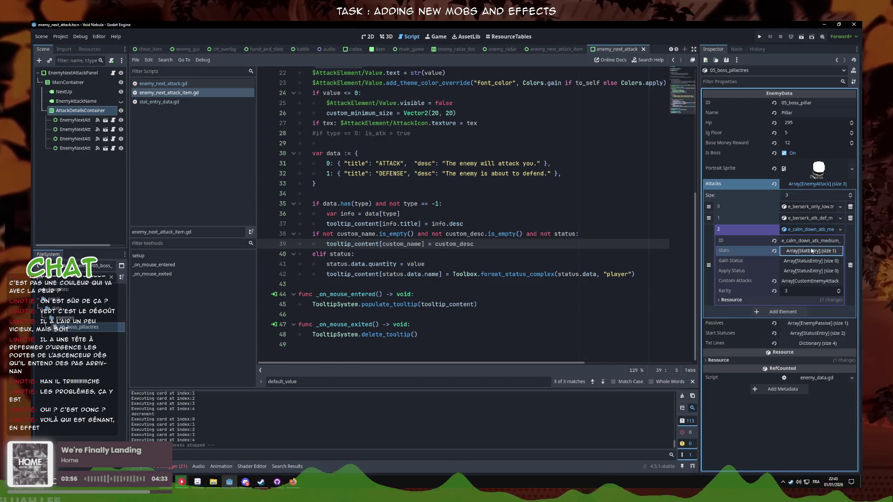
pyautogui.click(811, 229)
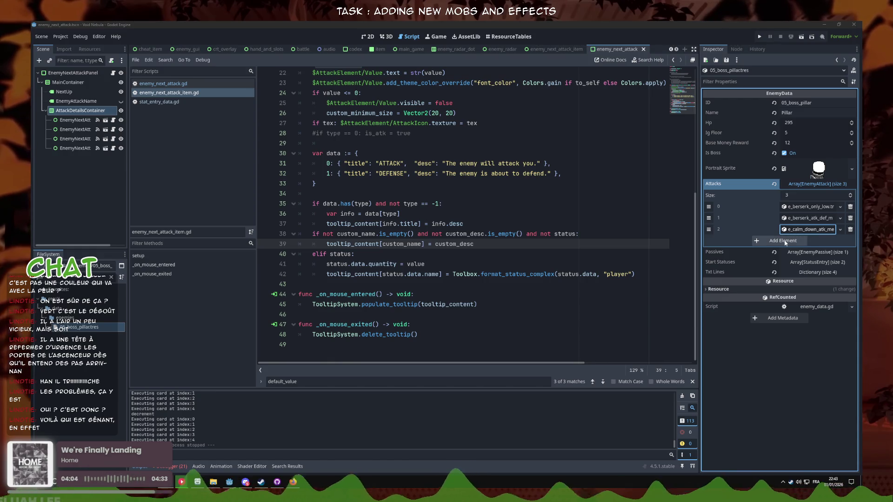
pyautogui.click(786, 242)
# - Fill the new slot with e_berserk_atk_def_medium and change its ID from berserk to rage
pyautogui.click(839, 241)
pyautogui.click(827, 273)
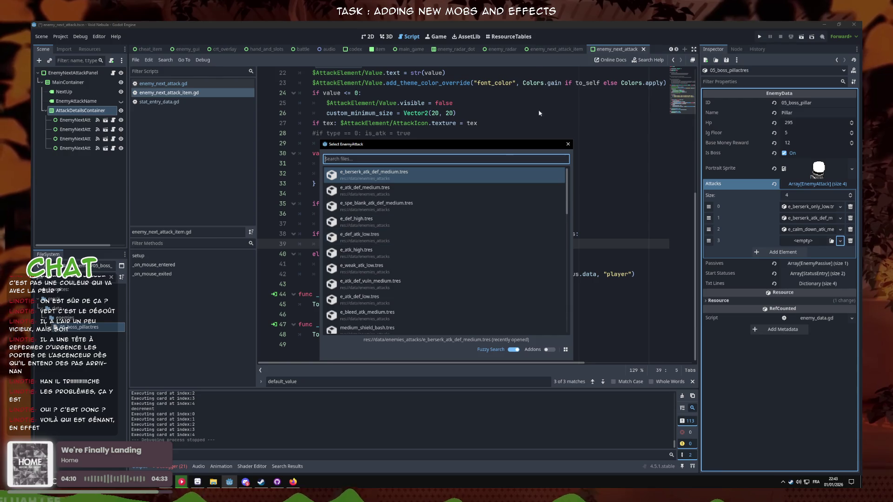
pyautogui.click(490, 180)
pyautogui.click(839, 241)
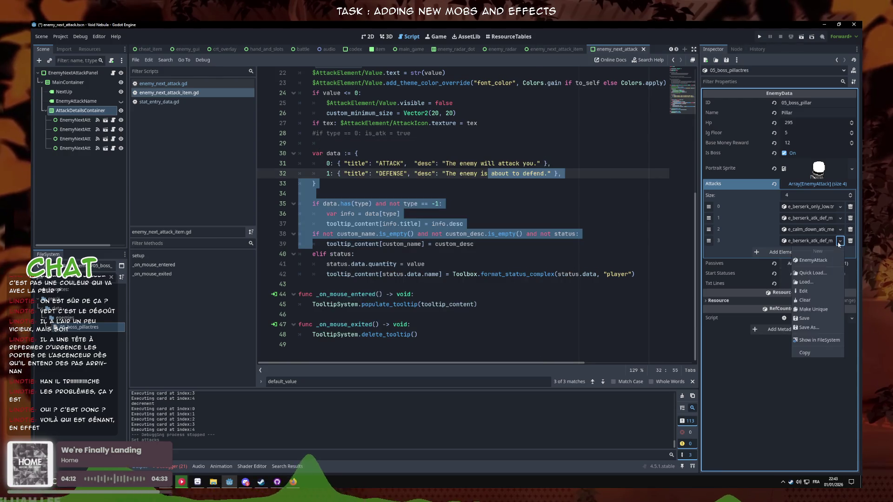
pyautogui.click(827, 308)
pyautogui.click(819, 242)
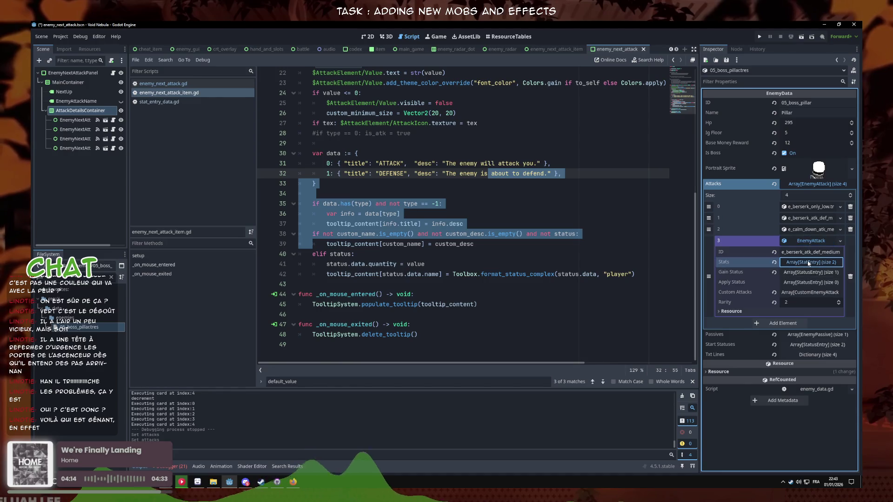
pyautogui.click(804, 252)
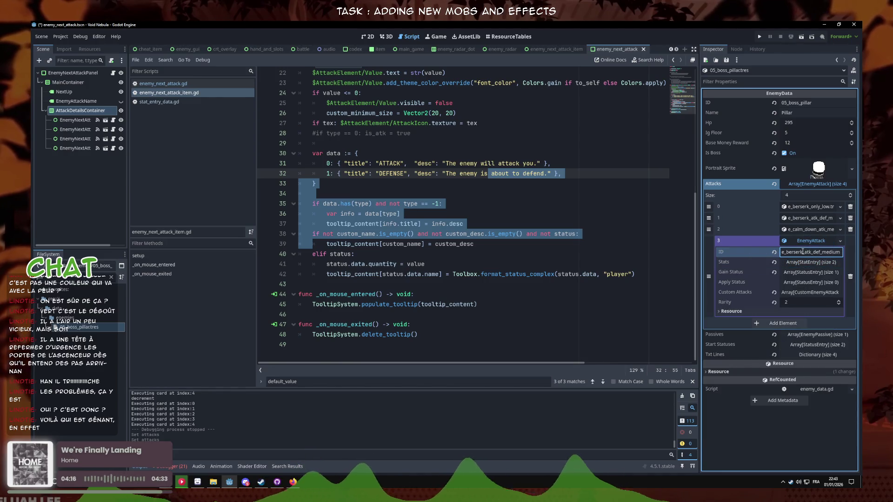
pyautogui.press('BackSpace')
pyautogui.press('BackSpace')
pyautogui.press('BackSpace')
pyautogui.write('rage')
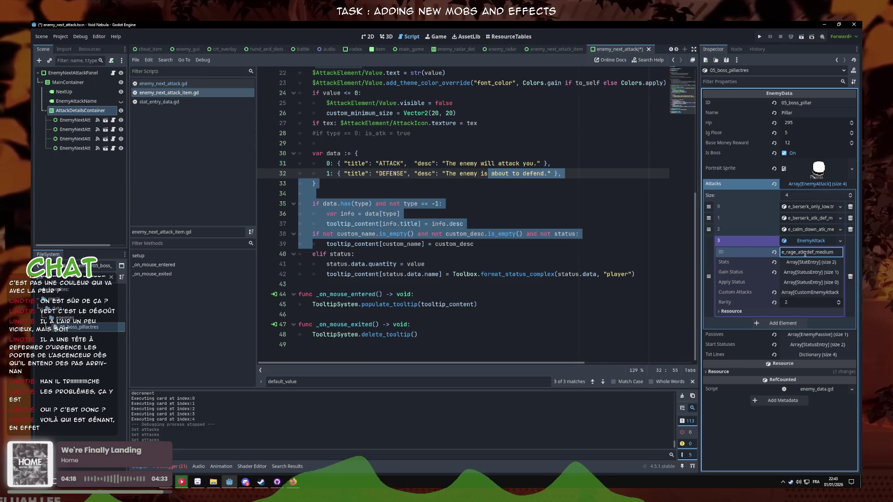
pyautogui.press('Right')
pyautogui.press('Right')
pyautogui.press('Delete')
pyautogui.press('Delete')
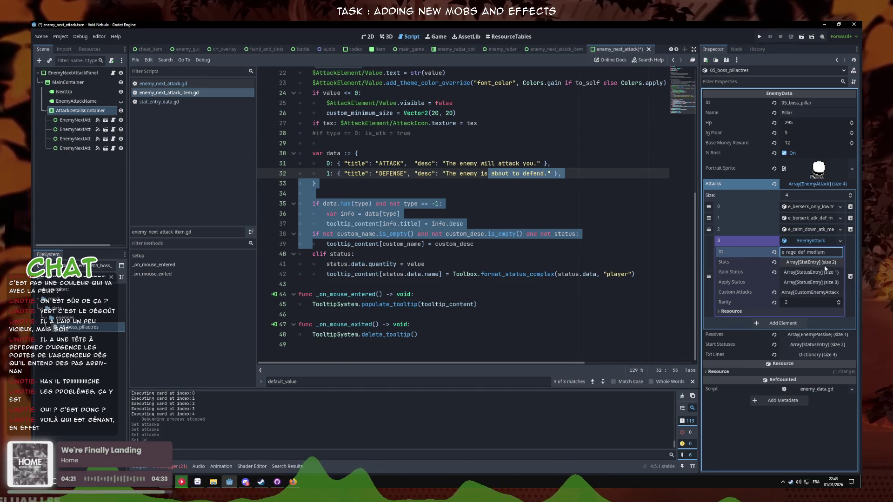
# - Review the attack's granted rage status and remove its second stat entry
pyautogui.click(812, 273)
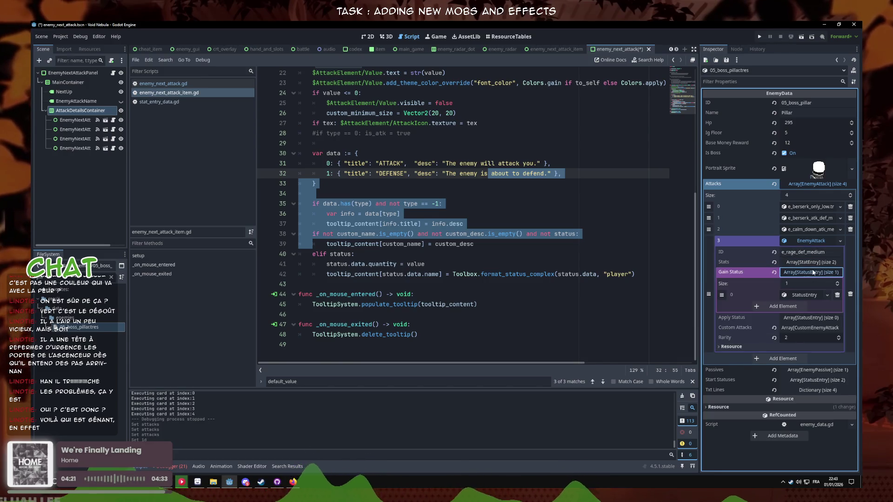
pyautogui.click(811, 296)
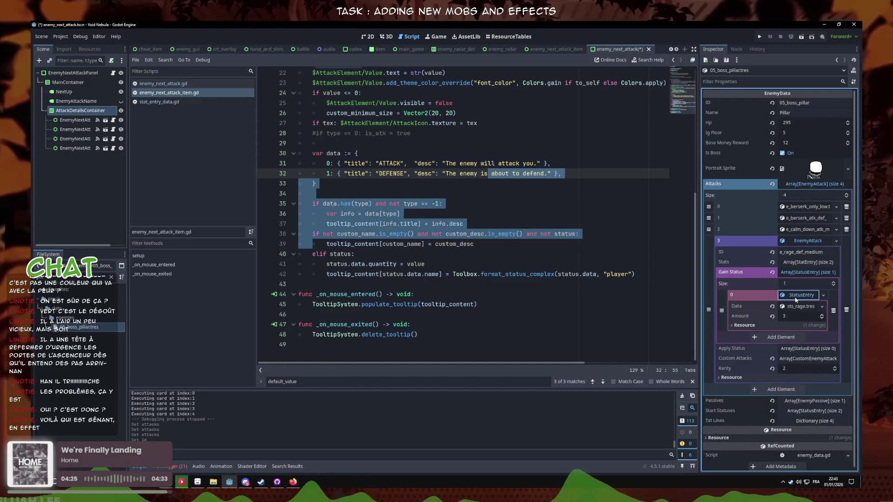
pyautogui.click(807, 262)
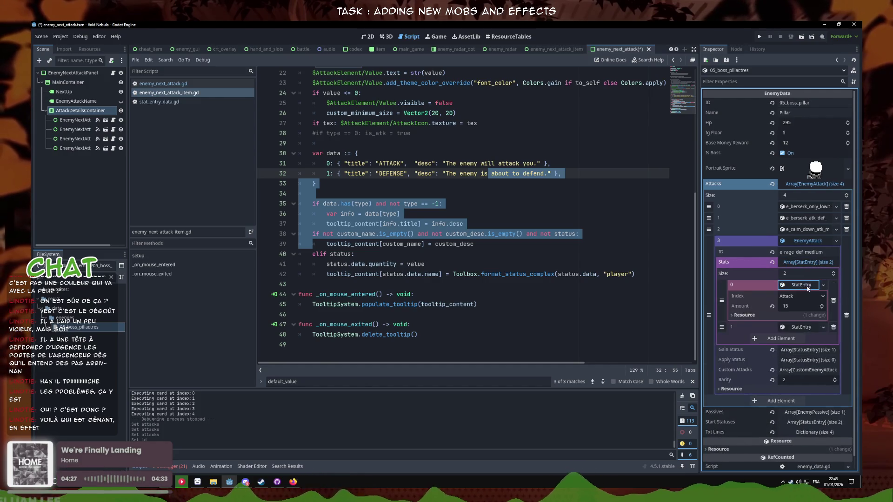
pyautogui.click(837, 296)
pyautogui.click(812, 288)
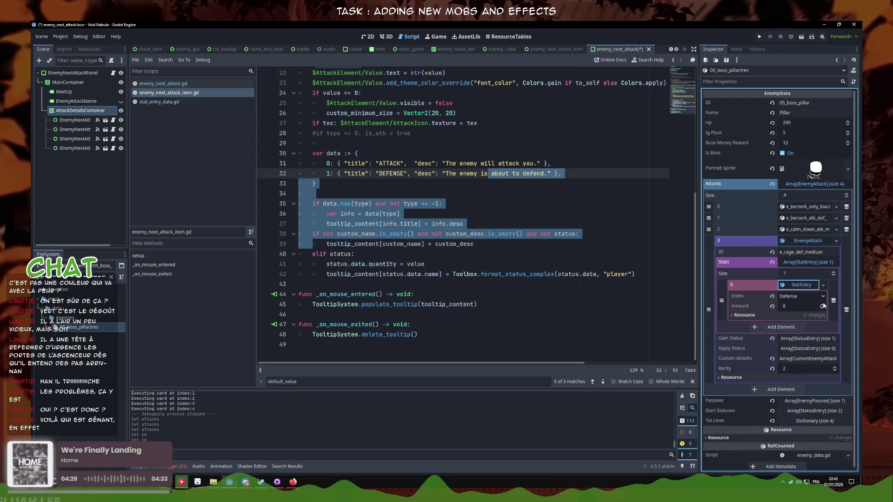
pyautogui.click(802, 285)
pyautogui.click(807, 262)
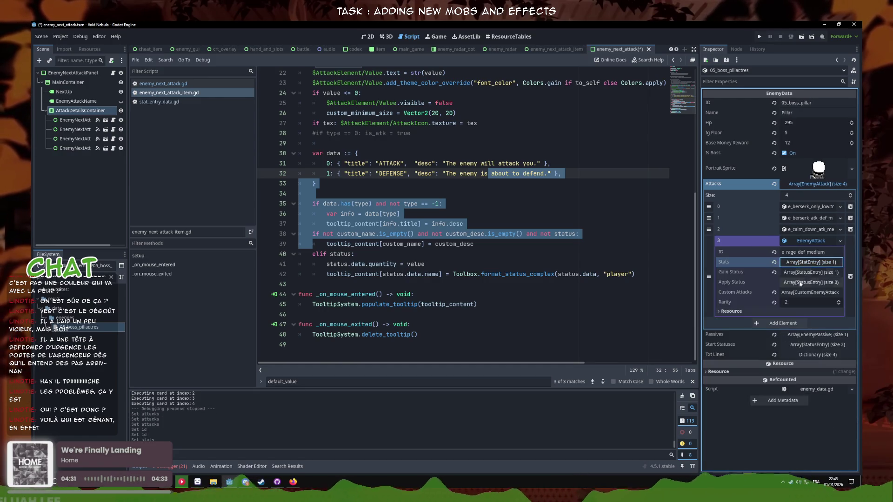
pyautogui.click(803, 293)
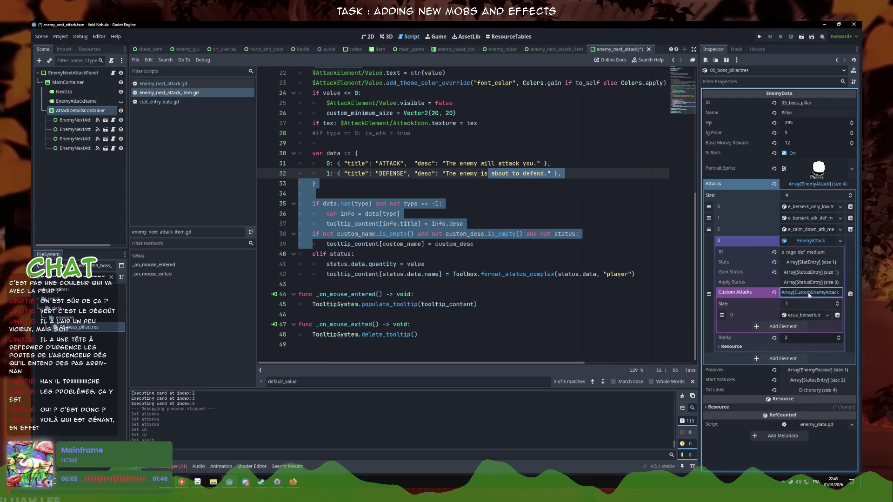
pyautogui.click(807, 293)
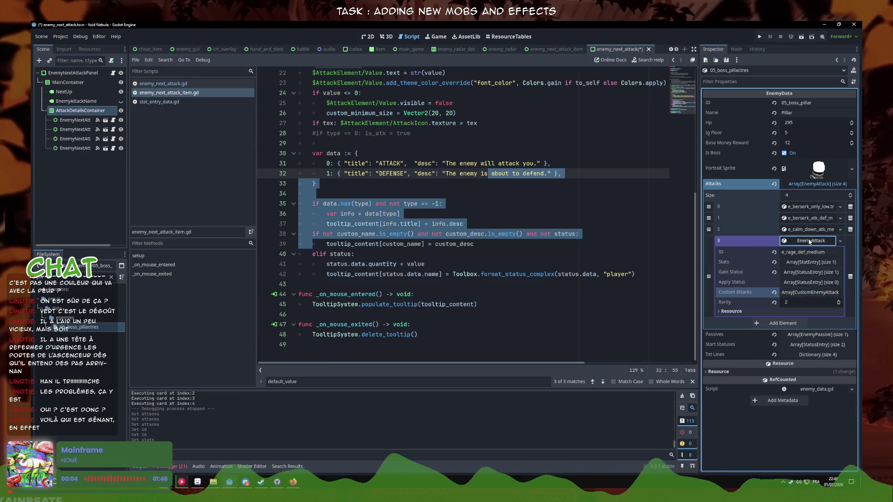
pyautogui.click(818, 241)
# - Clear the fourth Attacks slot and bring up the picker for existing attack resources
pyautogui.click(840, 241)
pyautogui.click(809, 298)
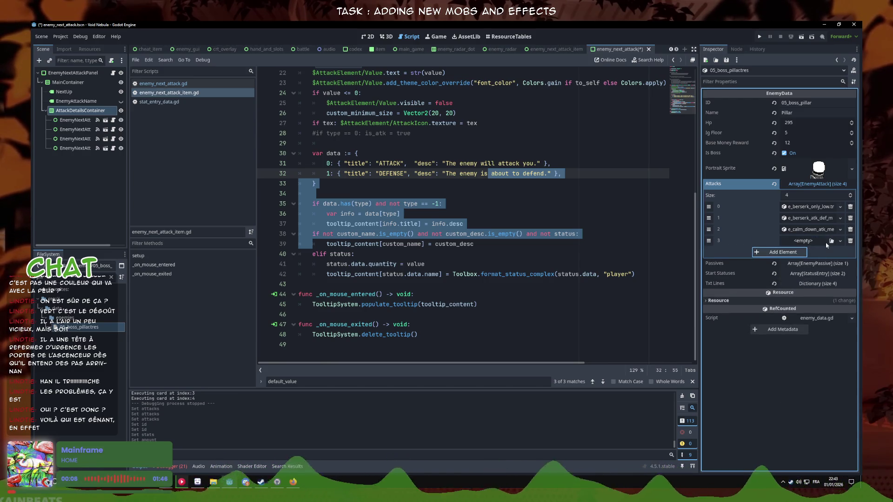
pyautogui.click(840, 241)
pyautogui.click(818, 277)
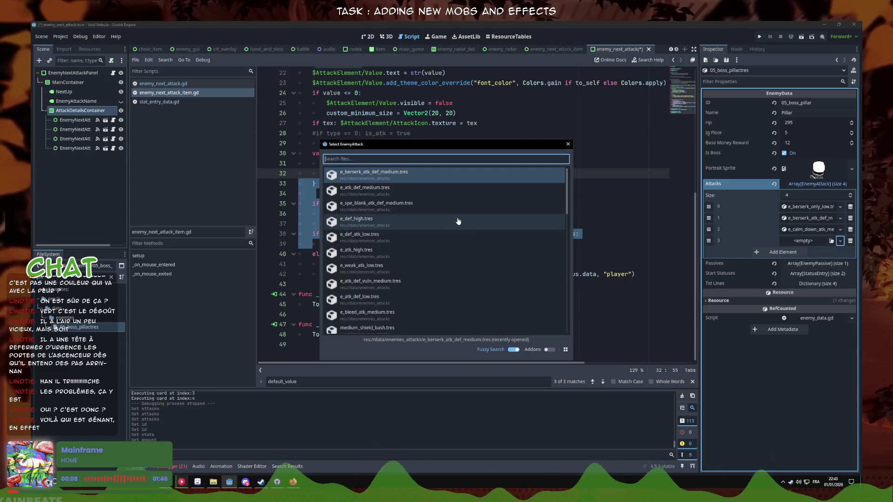
# - Search 'def' and load e_def_high.tres into the fourth slot to inspect its stats
pyautogui.write('def')
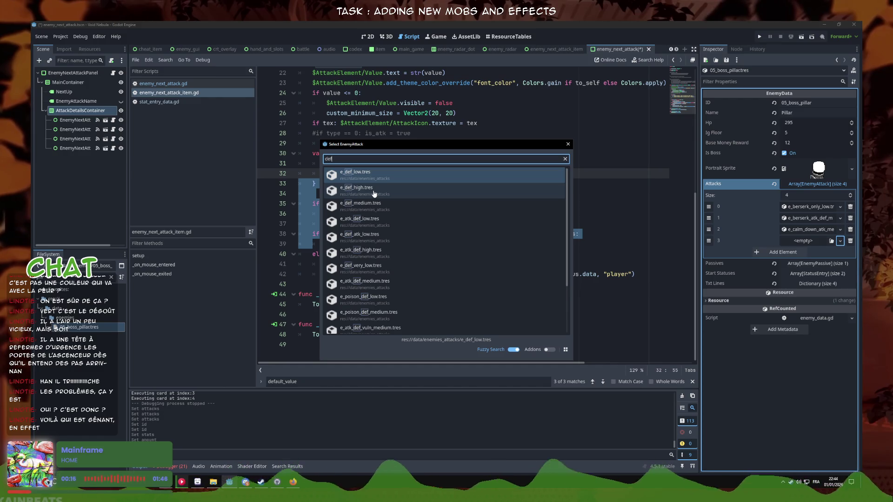
pyautogui.scroll(-1, 374, 193)
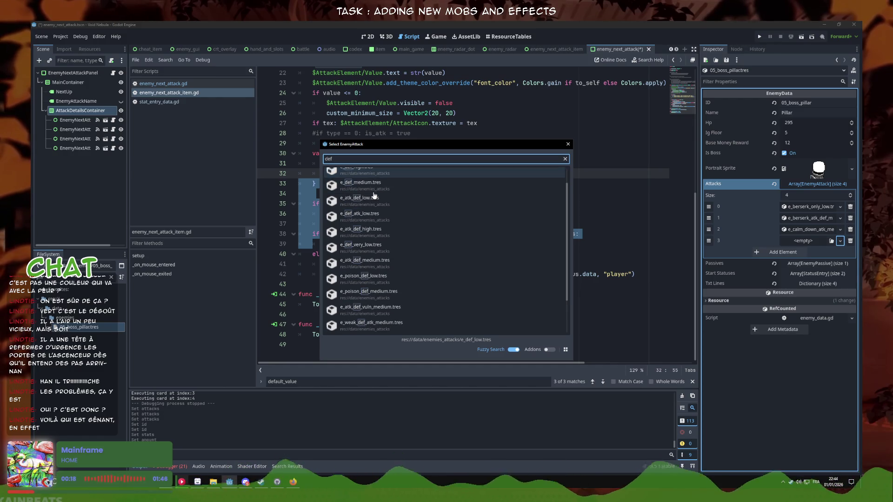
pyautogui.scroll(-3, 374, 195)
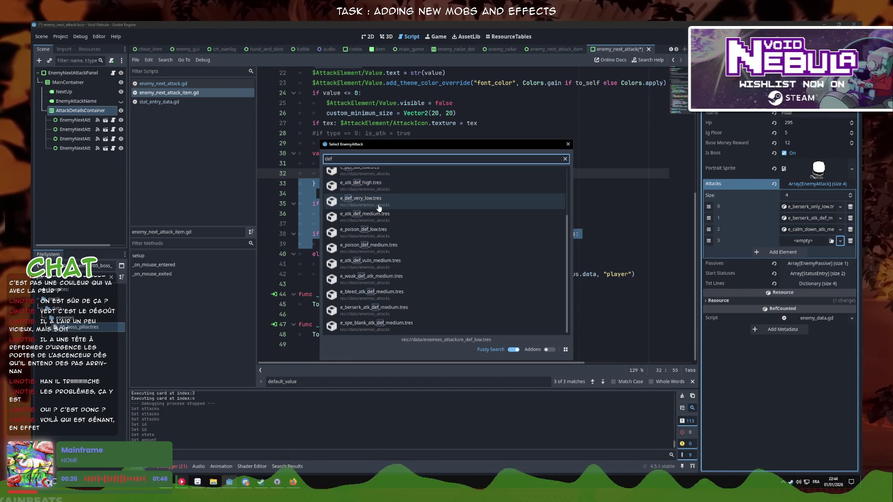
pyautogui.scroll(3, 379, 208)
pyautogui.doubleClick(378, 194)
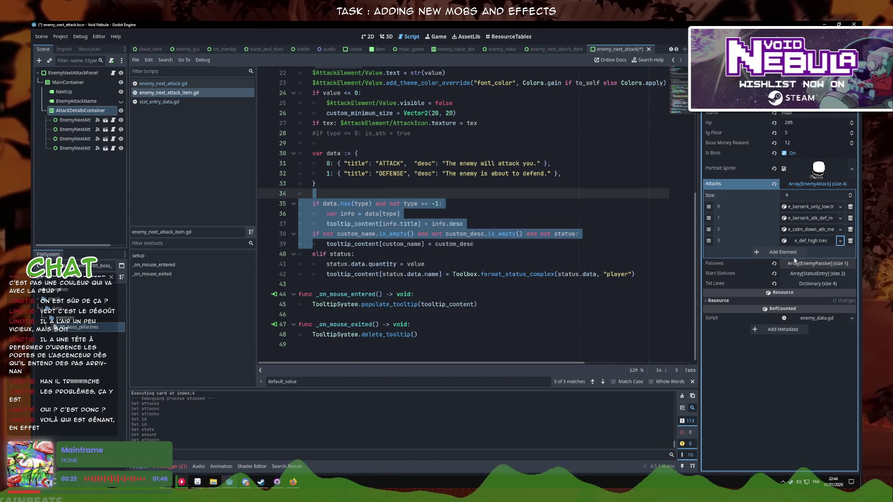
pyautogui.click(811, 241)
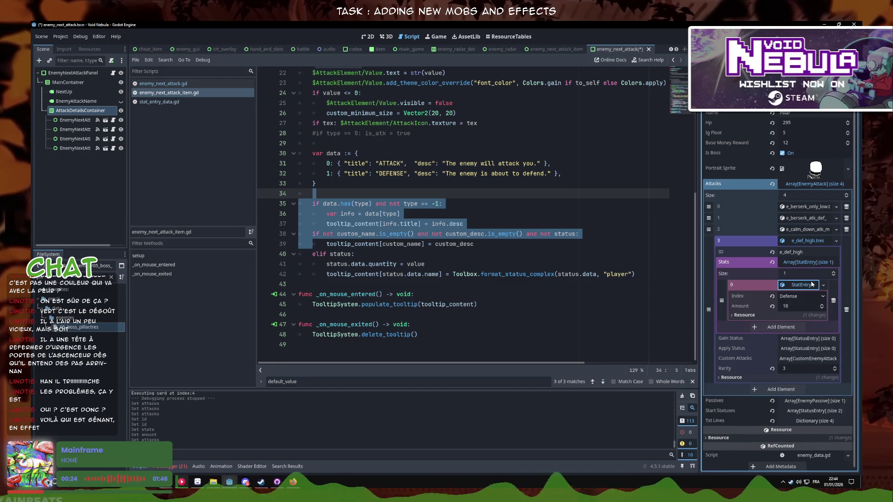
pyautogui.click(830, 242)
# - Replace it with e_def_medium.tres, check its stat entry, and save with Ctrl+S
pyautogui.click(839, 241)
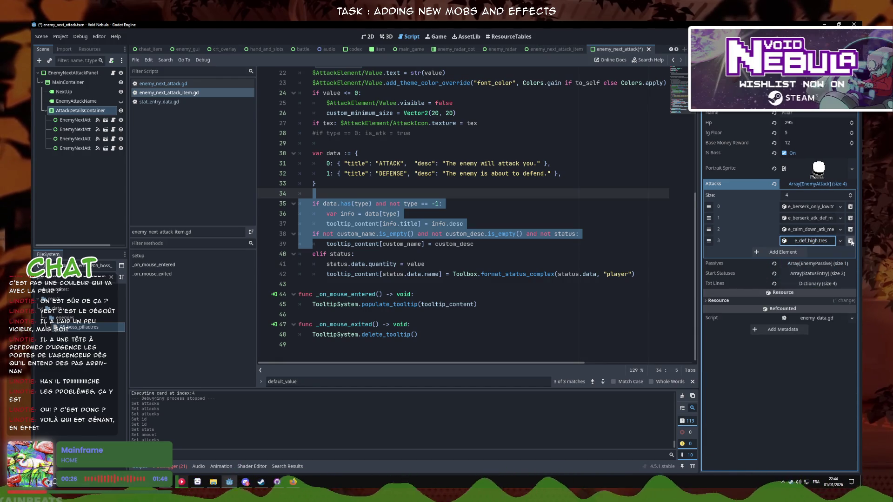
pyautogui.click(818, 296)
pyautogui.click(839, 241)
pyautogui.click(832, 273)
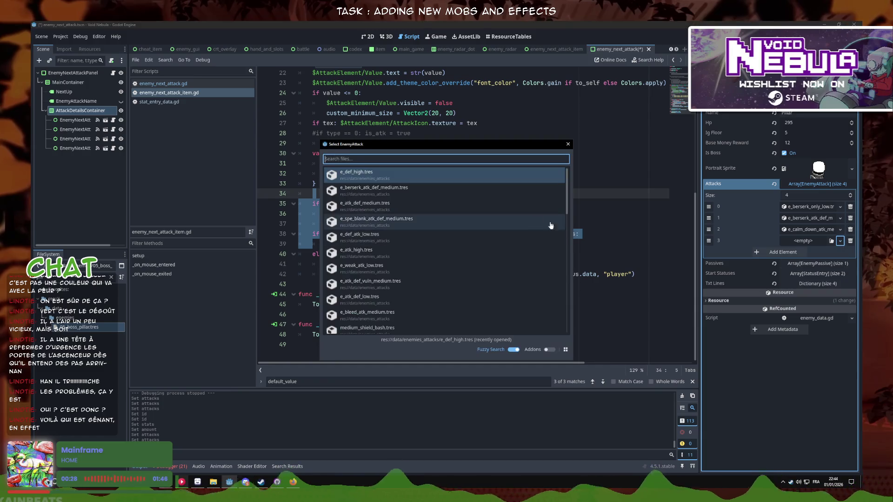
pyautogui.write('def')
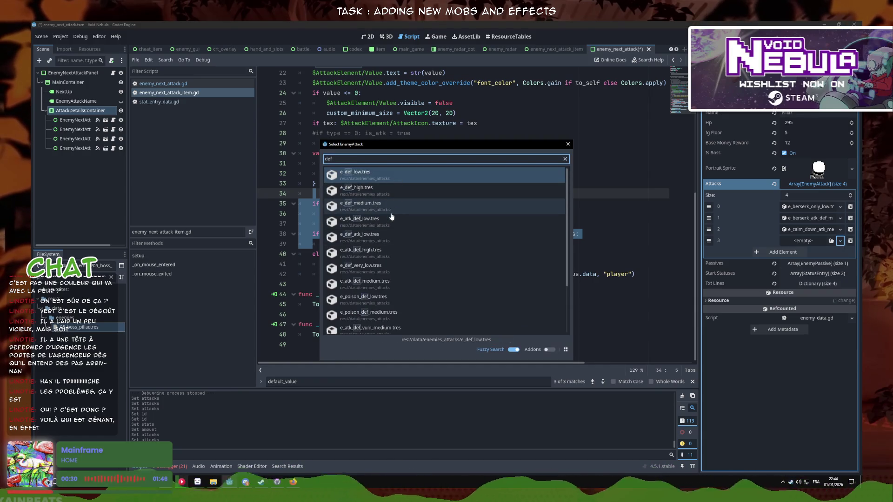
pyautogui.doubleClick(389, 209)
pyautogui.click(813, 241)
pyautogui.click(816, 264)
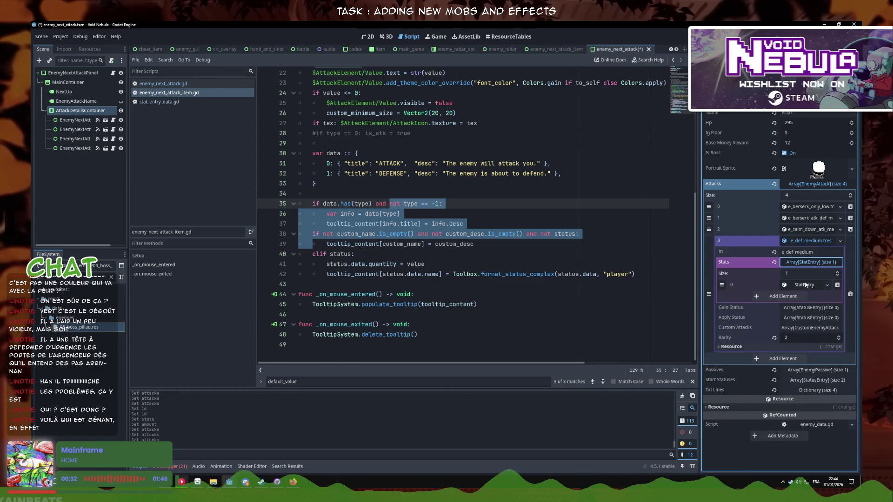
pyautogui.click(804, 285)
pyautogui.click(816, 242)
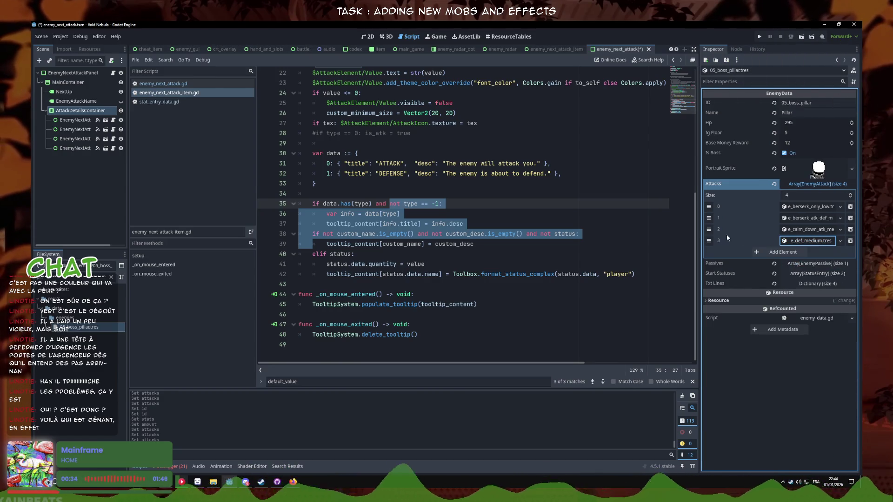
pyautogui.click(464, 224)
pyautogui.hotkey('ctrl', 's')
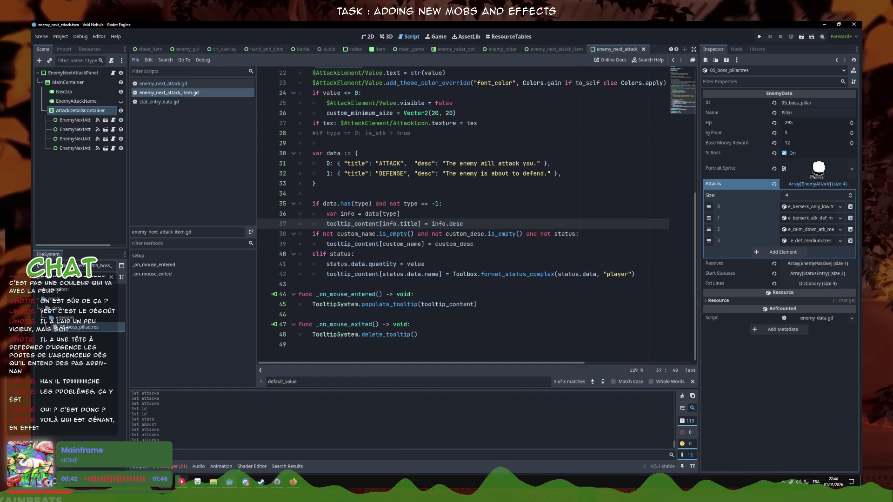
pyautogui.moveTo(180, 483)
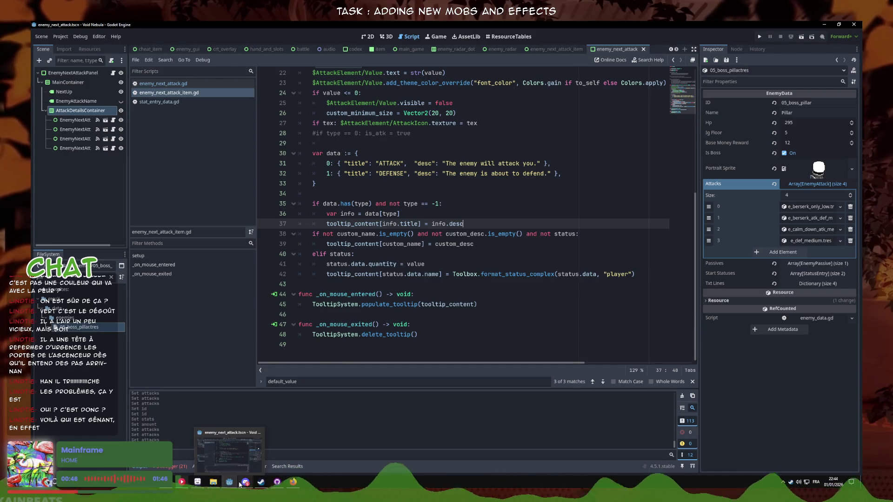
pyautogui.moveTo(265, 484)
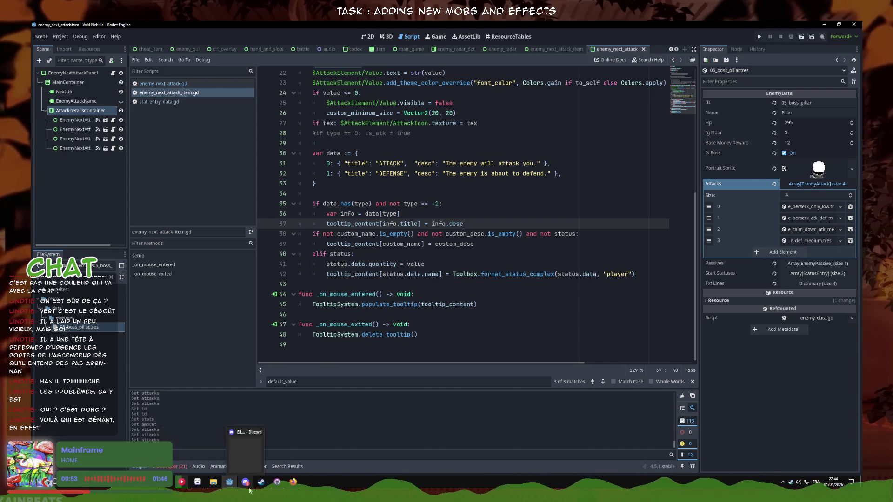
pyautogui.click(289, 487)
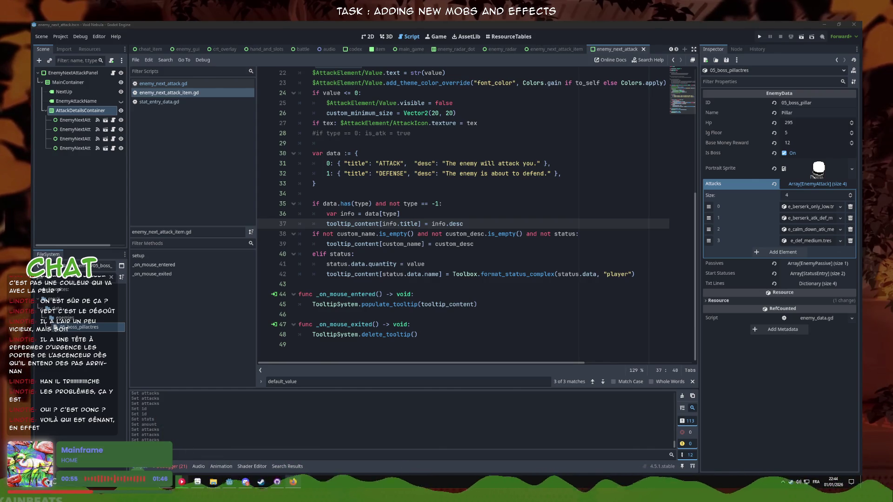
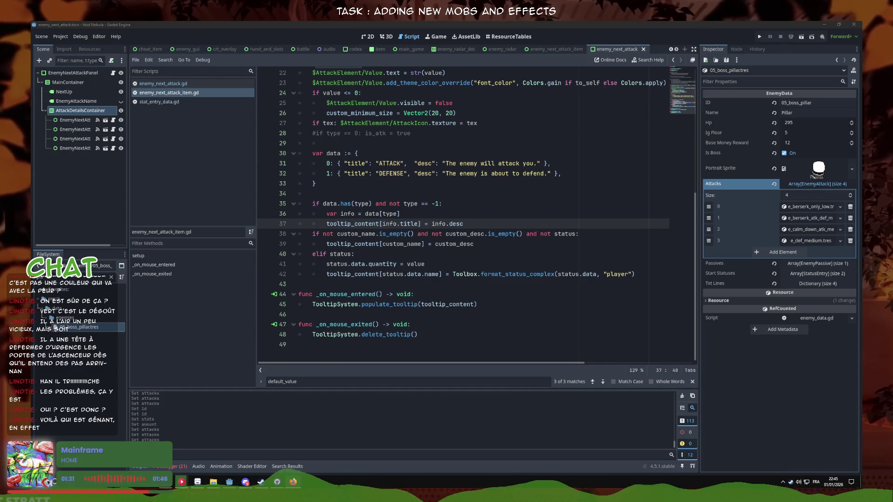
# - Duplicate the Proxy enemy file 05_proxy.tres as 05_deadlock.tres
pyautogui.click(373, 274)
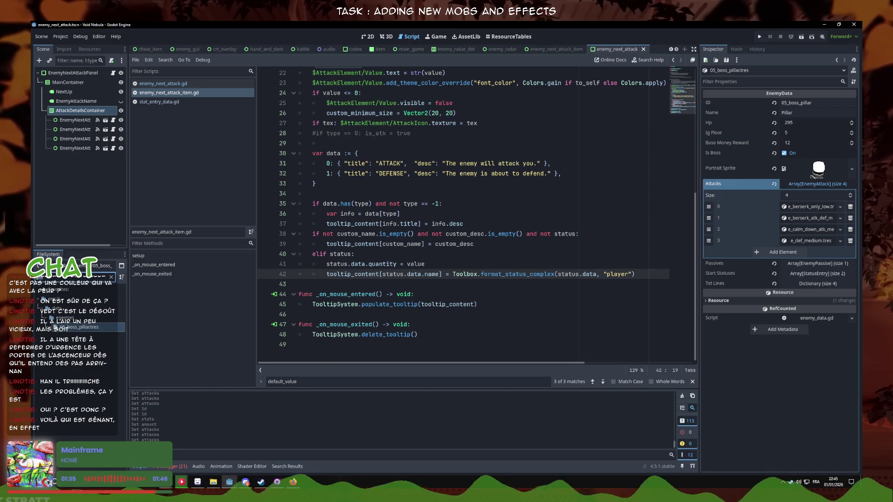
pyautogui.rightClick(70, 347)
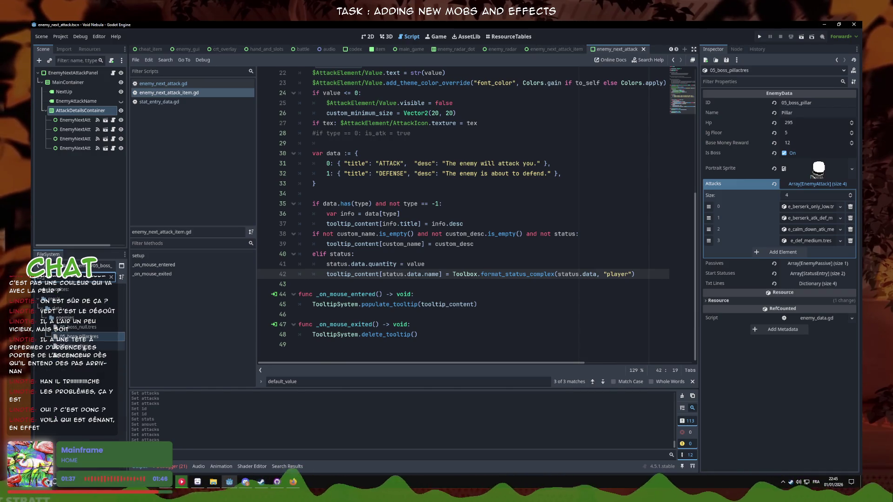
pyautogui.click(113, 398)
pyautogui.write('05_d')
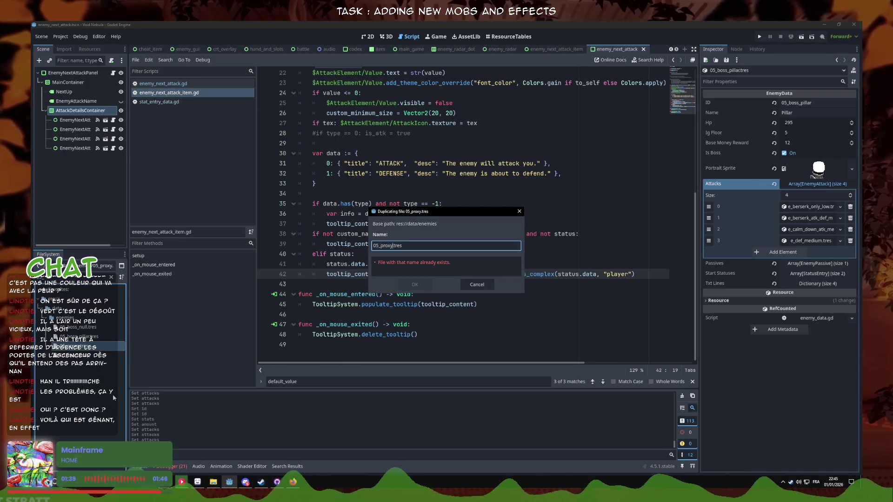
pyautogui.write('ummy')
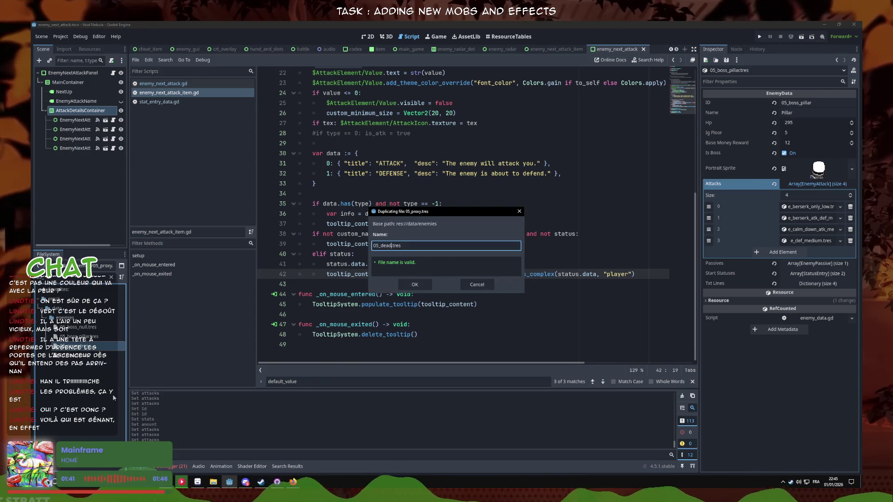
pyautogui.press('Return')
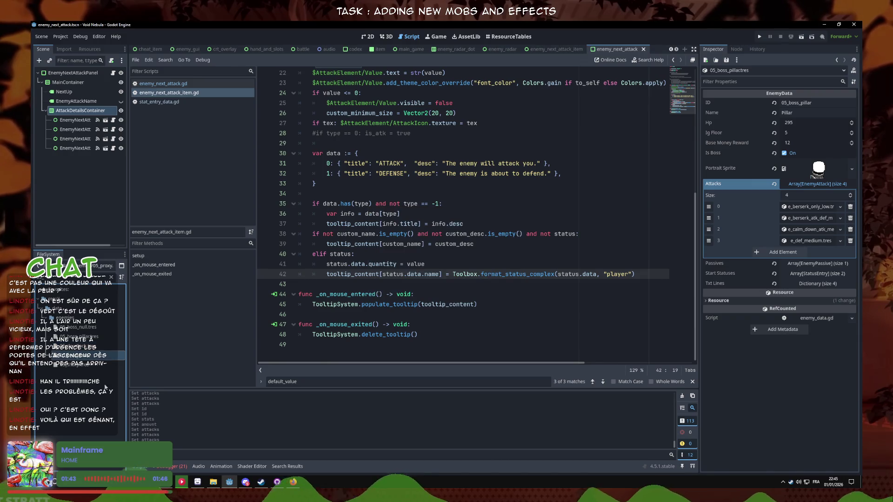
# - In 05_deadlock.tres, set Hp to 230, Name to Deadlock and ID to 05_deadlock
pyautogui.click(79, 346)
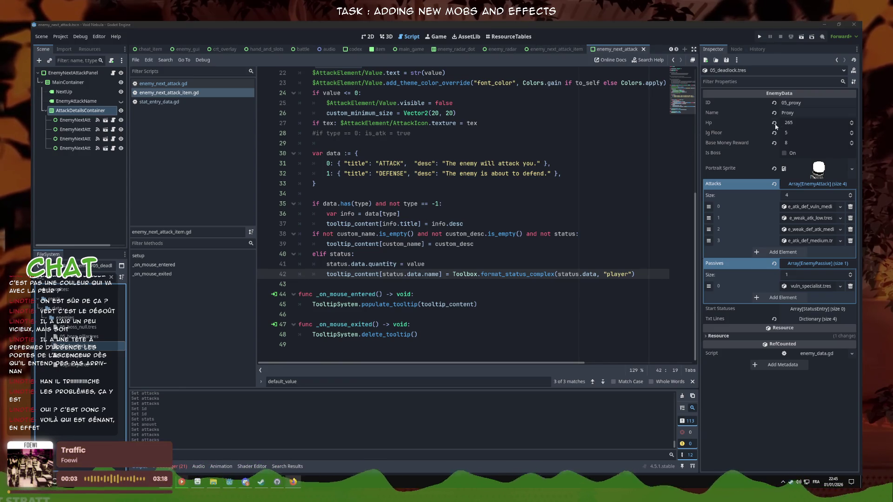
pyautogui.click(793, 122)
pyautogui.write('230')
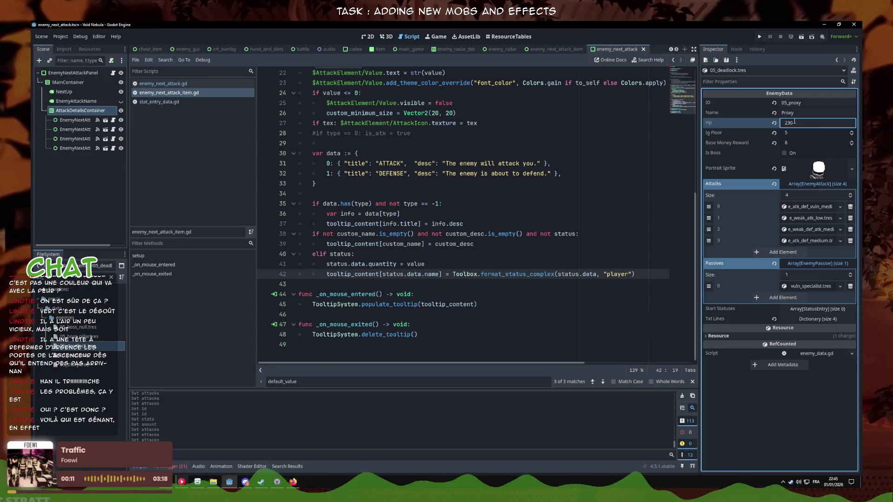
pyautogui.click(794, 113)
pyautogui.hotkey('ctrl', 'a')
pyautogui.write('Deadl')
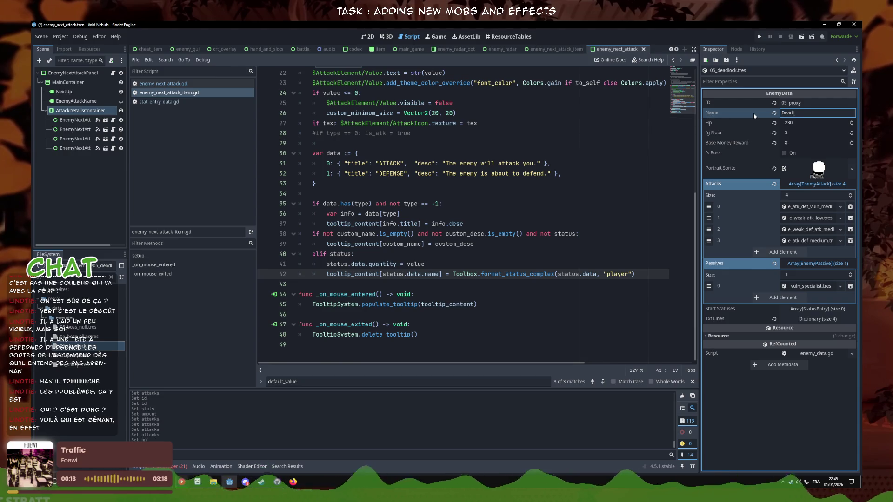
pyautogui.click(808, 103)
pyautogui.press('BackSpace')
pyautogui.press('BackSpace')
pyautogui.press('BackSpace')
pyautogui.write('deadlock')
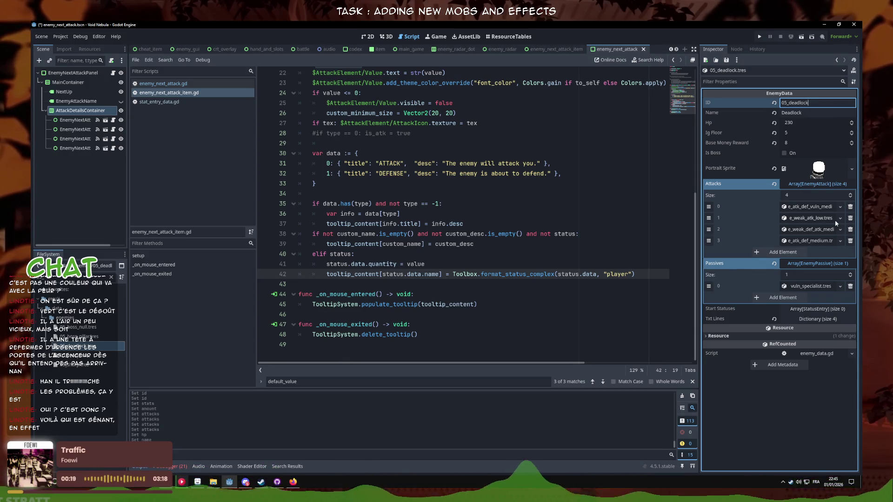
pyautogui.click(840, 286)
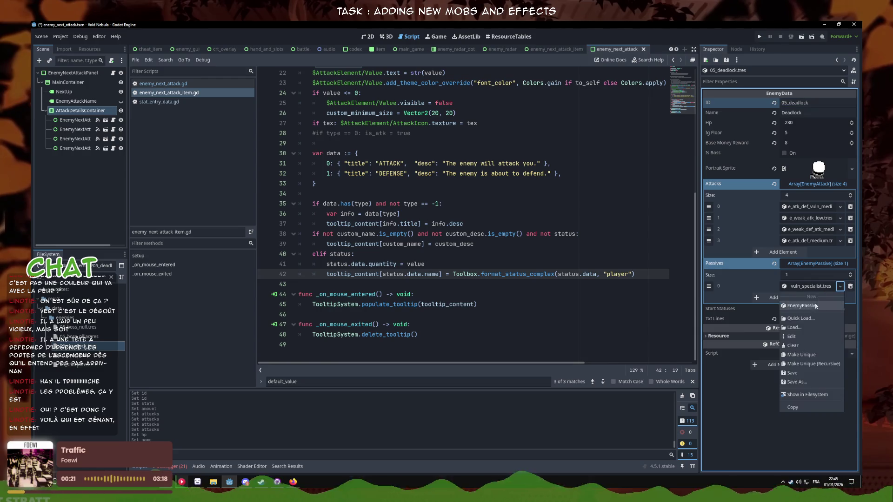
# - Remove the vuln_specialist passive and add a new StatusEntry to Start Statuses
pyautogui.click(800, 321)
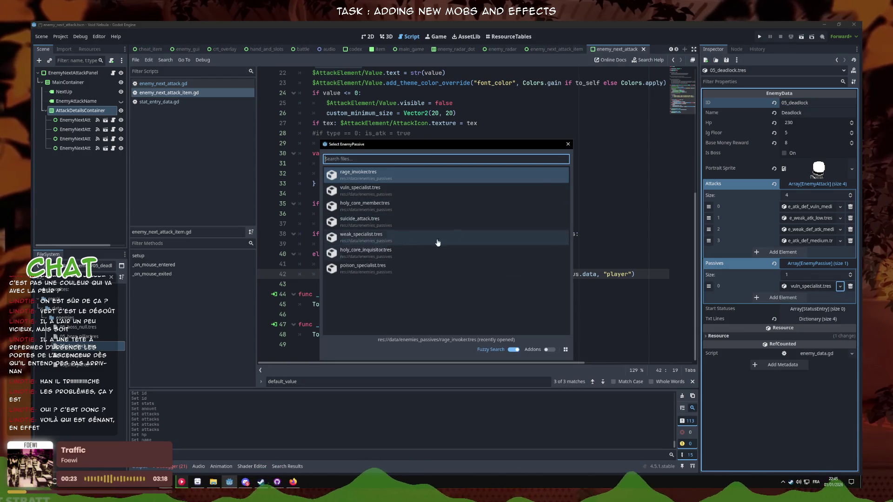
pyautogui.click(568, 144)
pyautogui.click(850, 286)
pyautogui.click(814, 297)
pyautogui.click(783, 320)
pyautogui.click(840, 320)
pyautogui.click(800, 353)
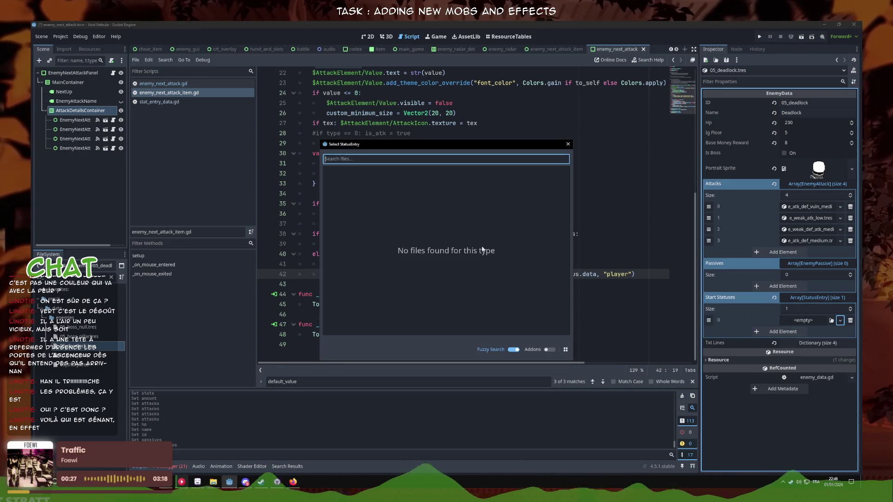
pyautogui.click(567, 144)
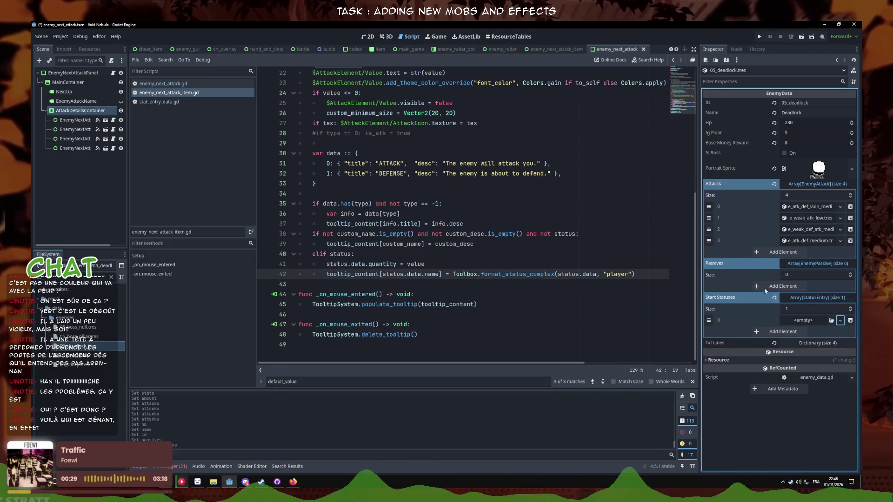
pyautogui.click(840, 321)
# - Load sts_regeneration.tres as the status entry's data and save the Deadlock enemy
pyautogui.click(818, 335)
pyautogui.click(838, 332)
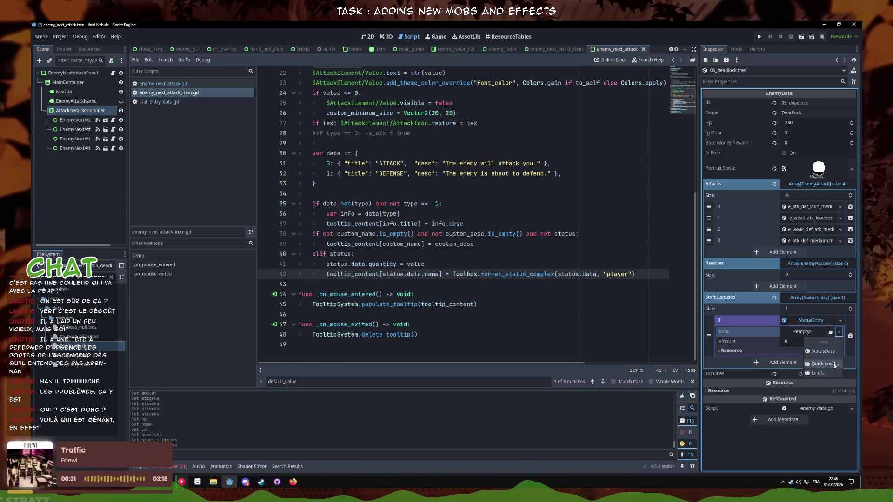
pyautogui.click(823, 364)
pyautogui.write('heal')
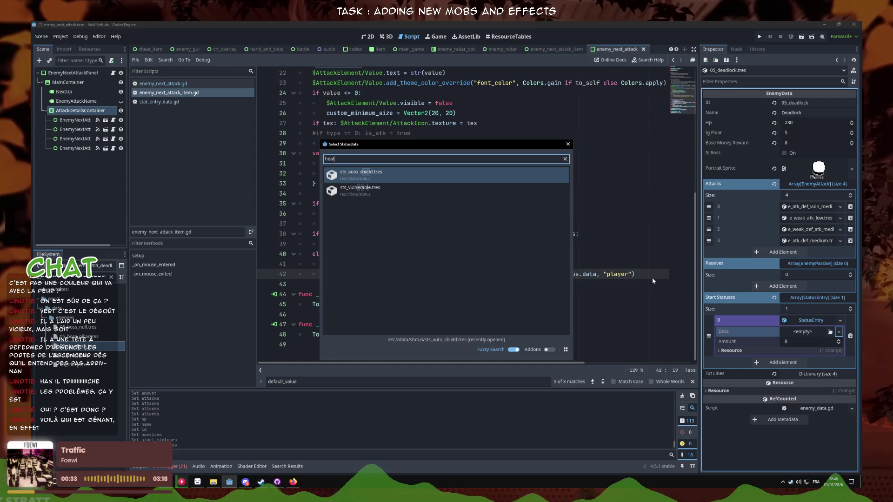
pyautogui.hotkey('ctrl', 'a')
pyautogui.write('regen')
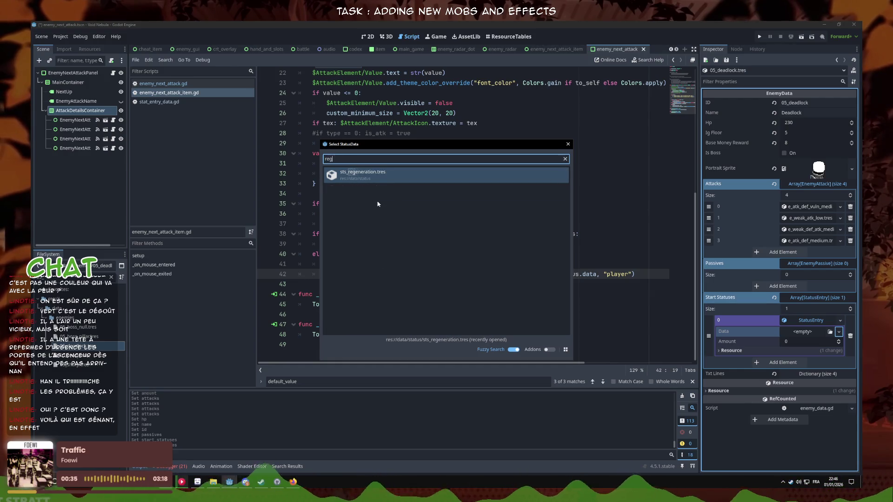
pyautogui.doubleClick(370, 181)
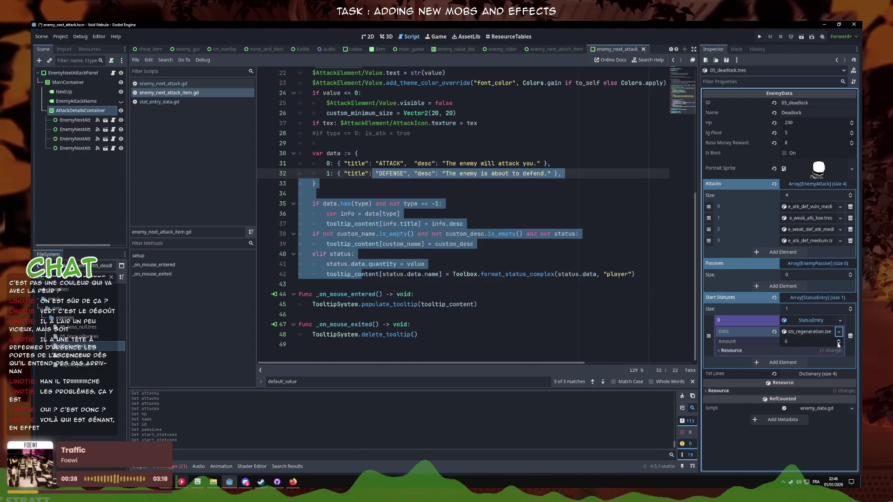
pyautogui.click(816, 320)
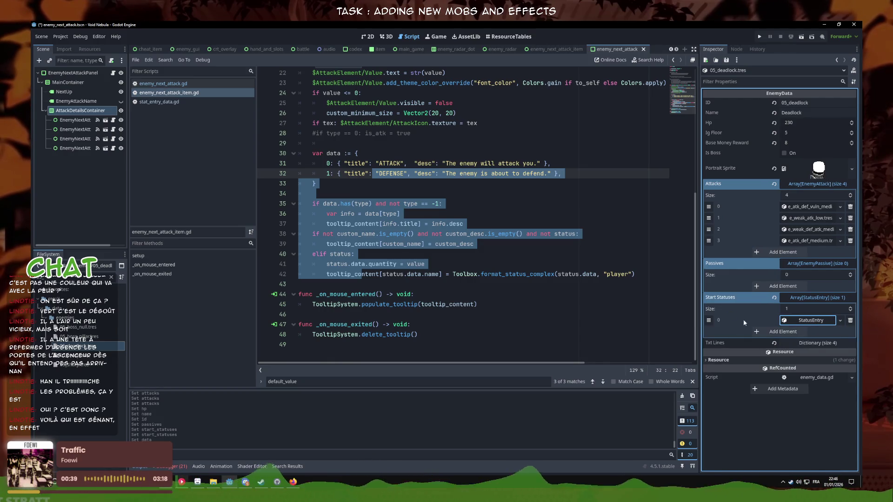
pyautogui.click(489, 233)
pyautogui.hotkey('ctrl', 's')
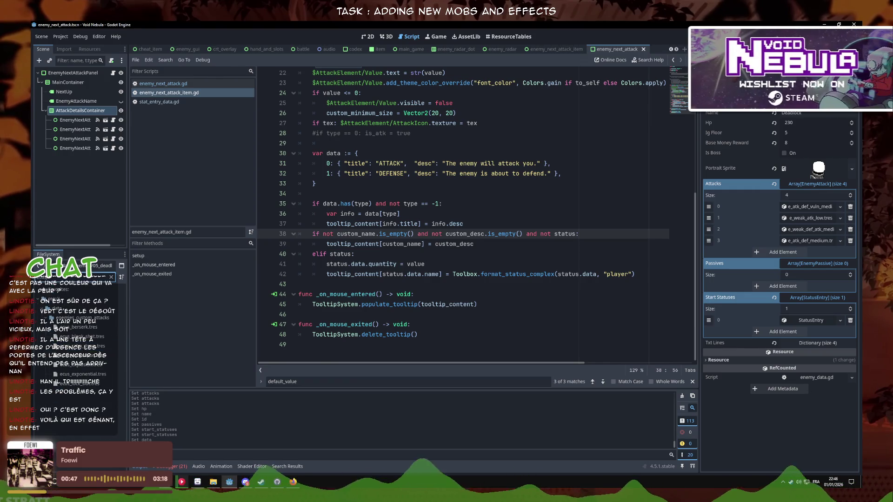
# - Duplicate ecus_exponential.tres as ecus_break_shield.tres
pyautogui.rightClick(91, 374)
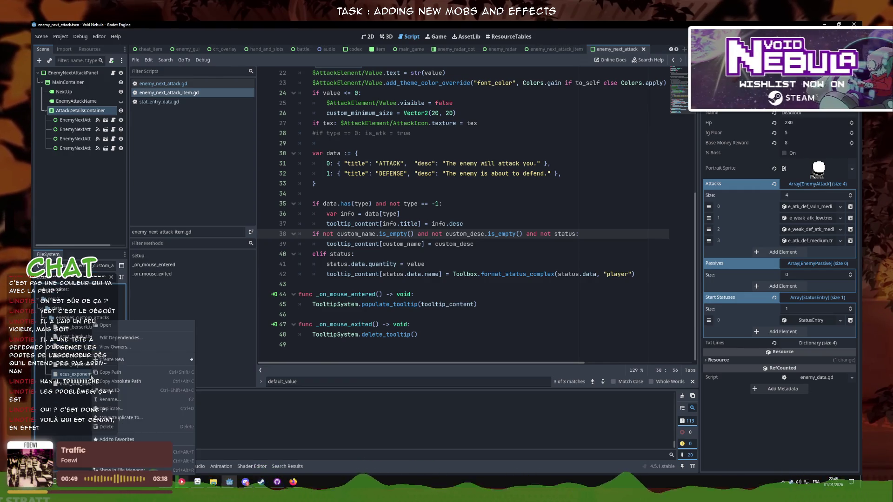
pyautogui.click(124, 409)
pyautogui.press('Right')
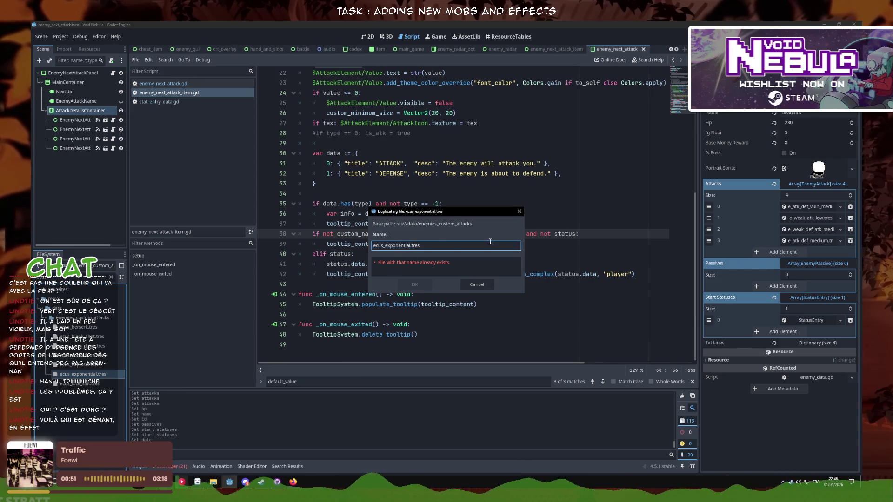
pyautogui.press('BackSpace')
pyautogui.press('BackSpace')
pyautogui.press('BackSpace')
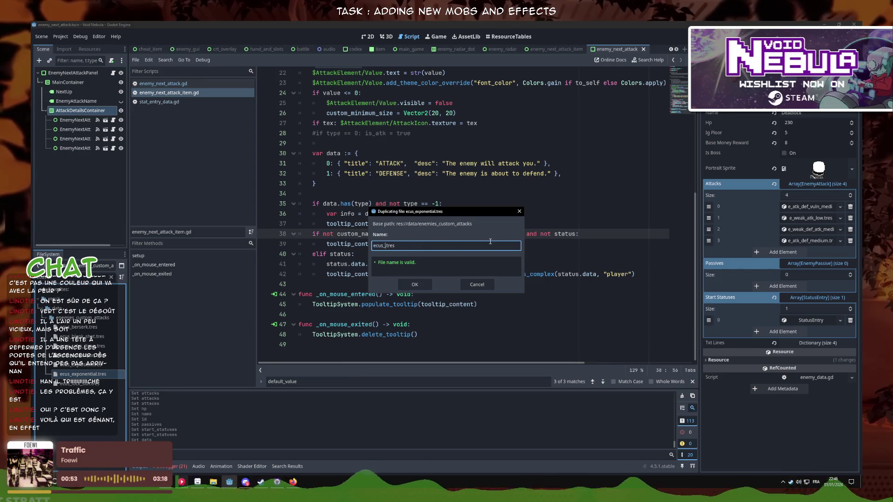
pyautogui.write('breakshshield')
pyautogui.click(424, 288)
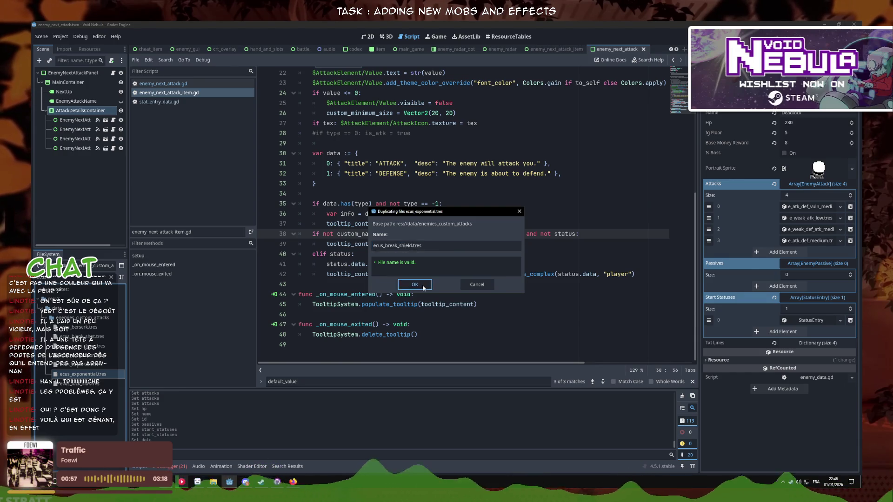
# - Set the break shield attack's icon to crack_shield.png and open its effect script
pyautogui.click(100, 348)
pyautogui.click(852, 168)
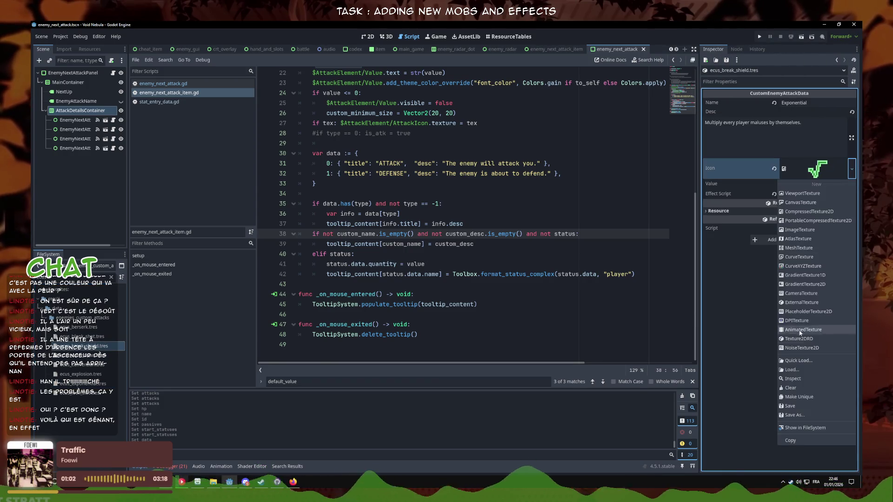
pyautogui.click(798, 360)
pyautogui.write('brea')
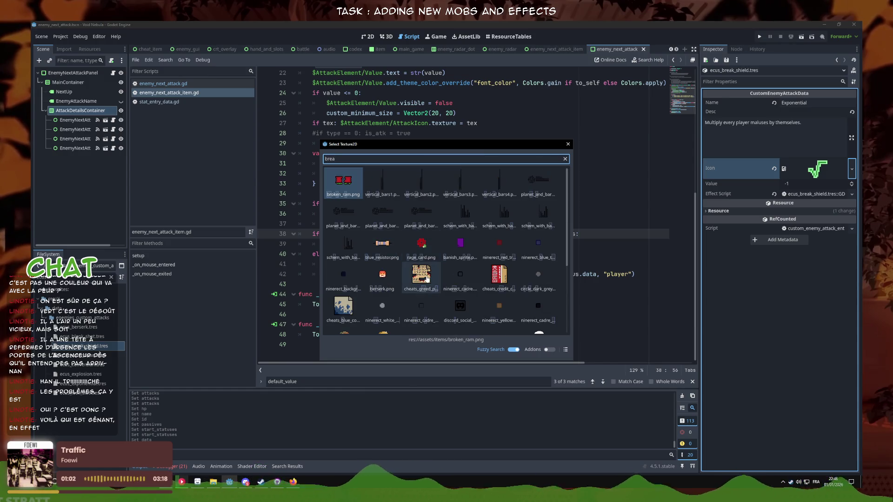
pyautogui.write('k')
pyautogui.hotkey('ctrl', 'a')
pyautogui.write('shiemld')
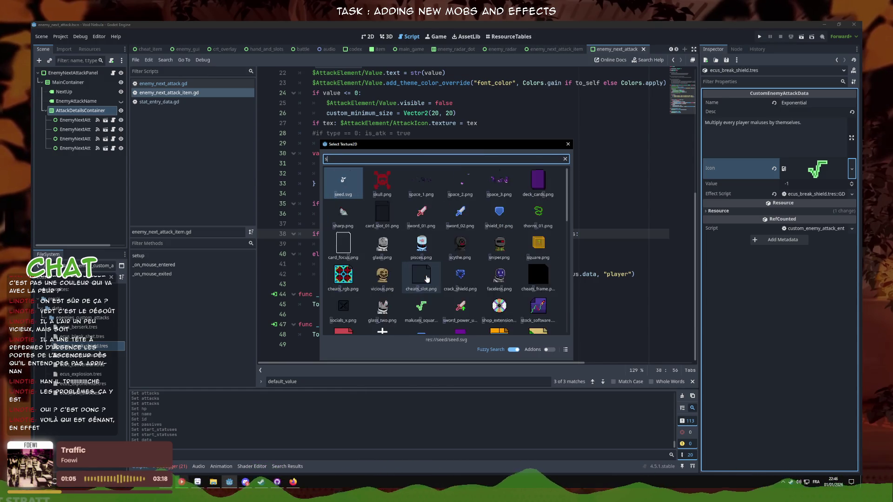
pyautogui.doubleClick(382, 181)
pyautogui.click(311, 102)
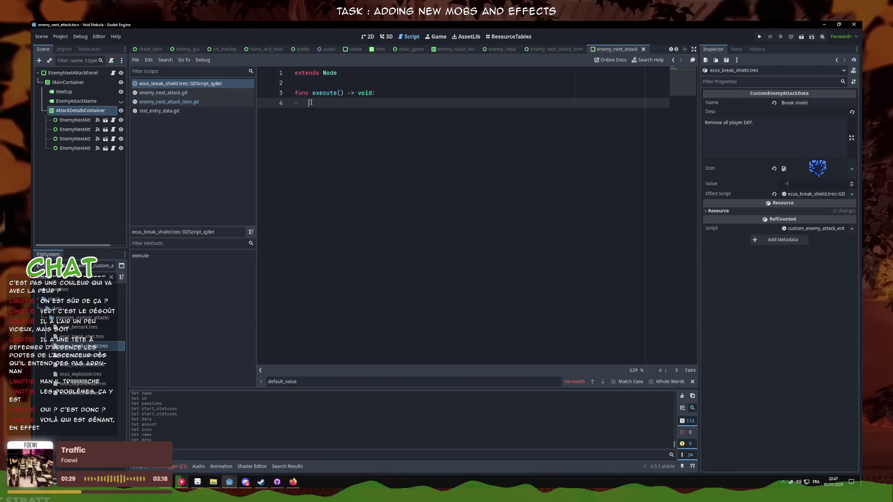
# - Make the break shield effect call Player.set_shield(0) and save the script
pyautogui.write('player.rem')
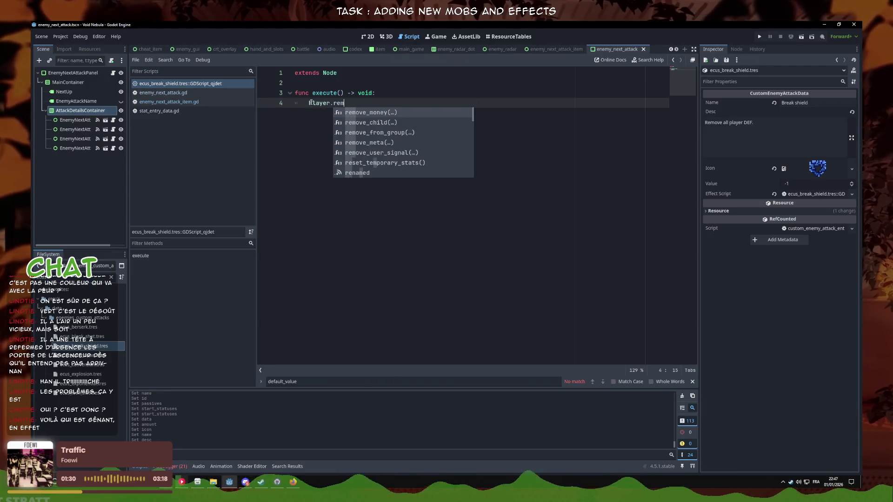
pyautogui.press('BackSpace')
pyautogui.press('BackSpace')
pyautogui.press('BackSpace')
pyautogui.write('set_sh')
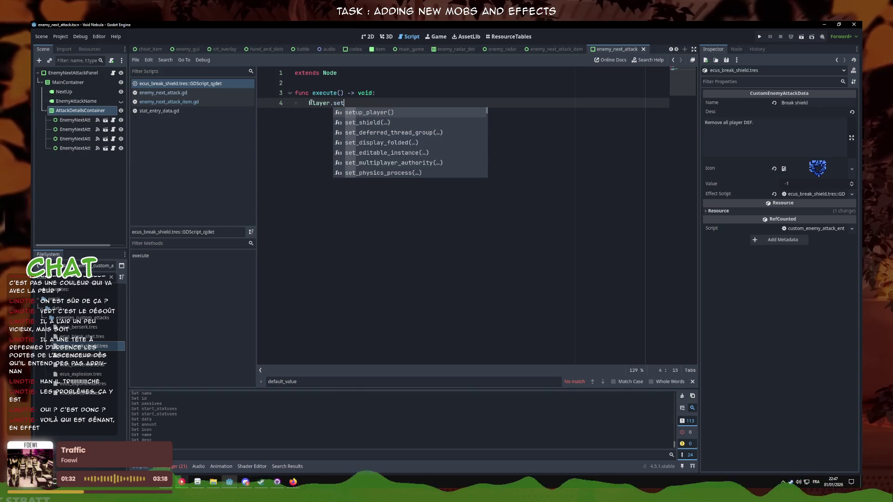
pyautogui.press('Return')
pyautogui.click(319, 140)
pyautogui.hotkey('ctrl', 's')
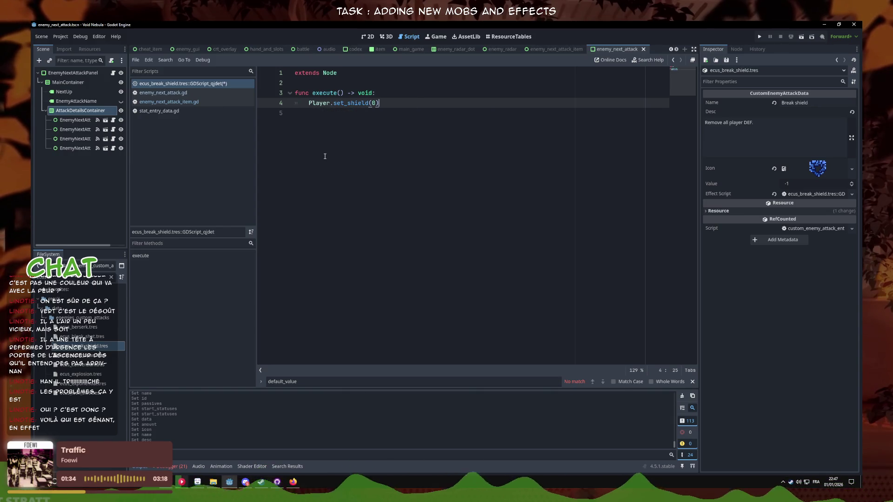
pyautogui.rightClick(206, 86)
pyautogui.click(207, 88)
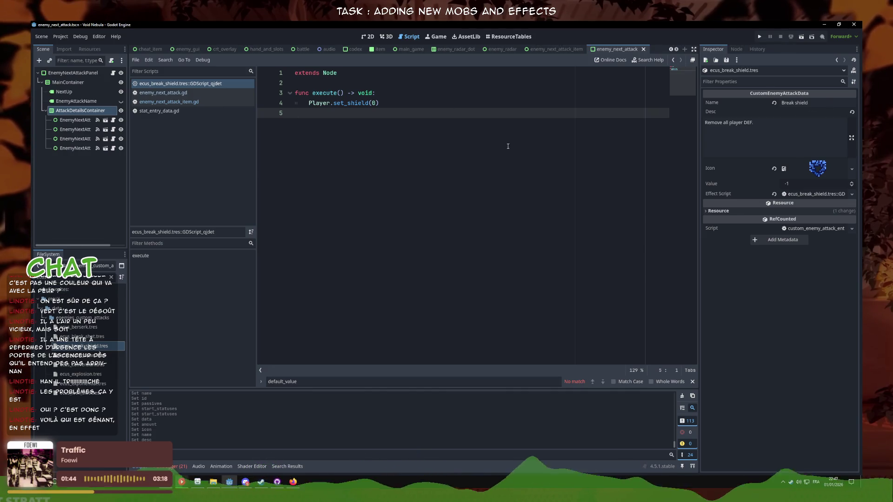
# - Filter the scripts list by 'e' and the FileSystem dock by 'enemy_gl'
pyautogui.click(179, 71)
pyautogui.write('e')
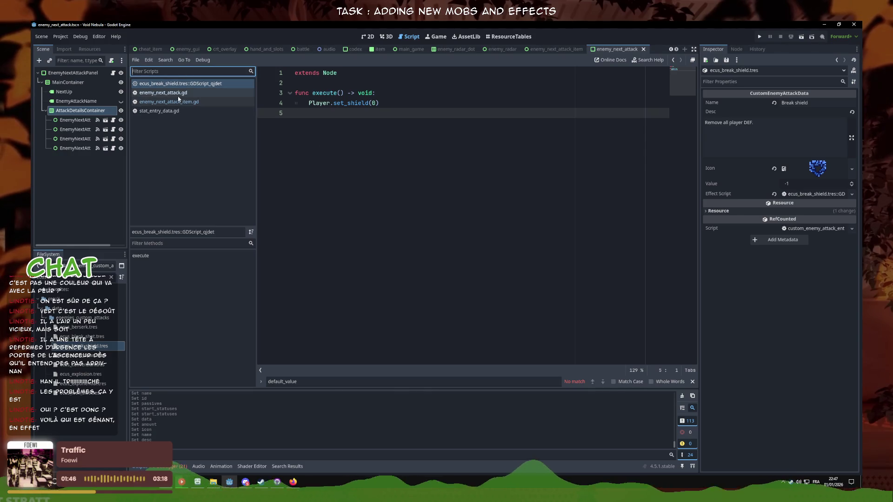
pyautogui.click(103, 277)
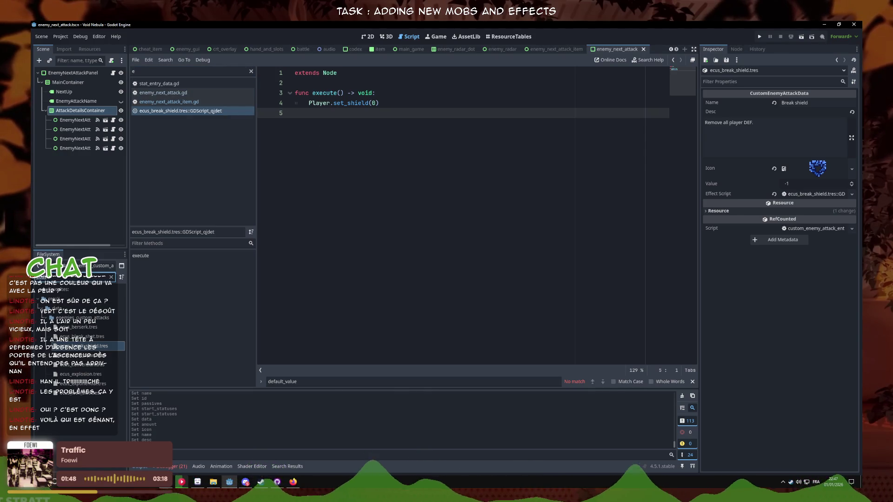
pyautogui.write('enemy_gl')
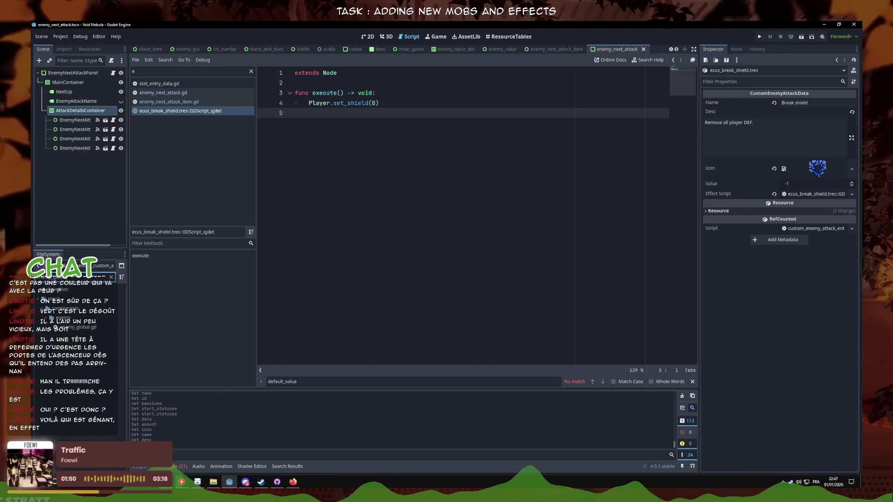
# - In enemy_global.gd, move the custom_attacks loop above the stats loop
pyautogui.doubleClick(76, 327)
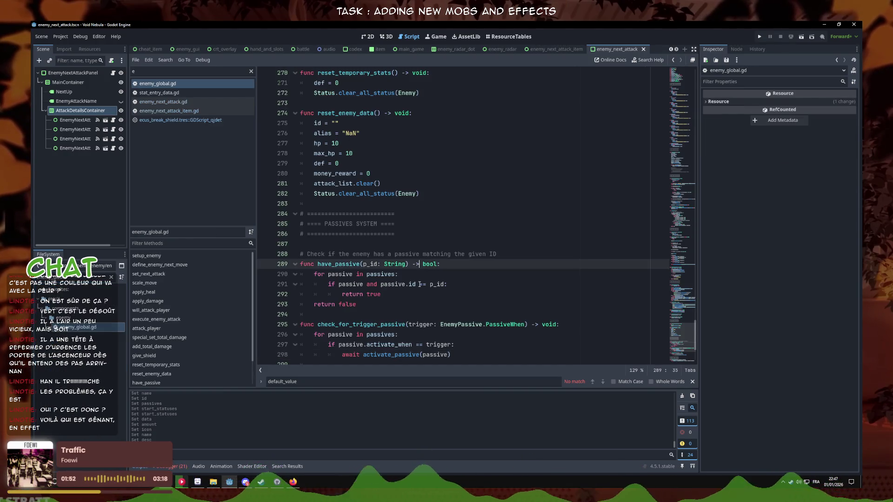
pyautogui.scroll(-2, 419, 284)
pyautogui.scroll(10, 419, 284)
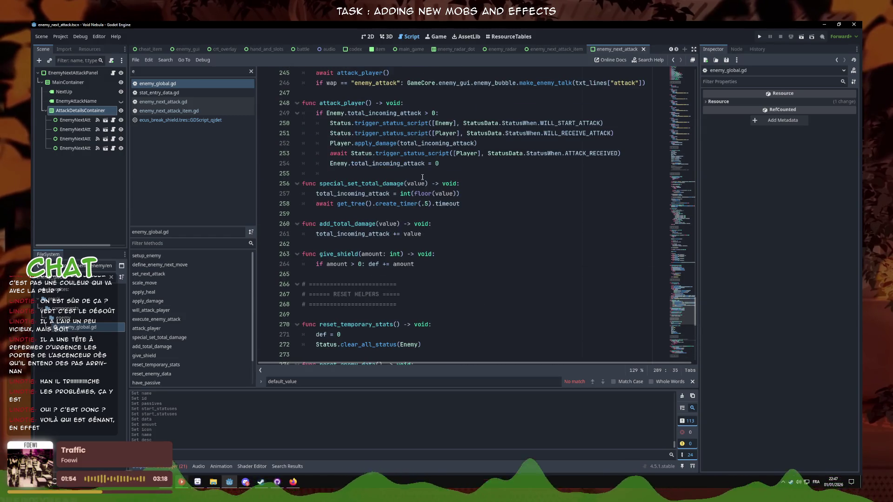
pyautogui.scroll(4, 423, 177)
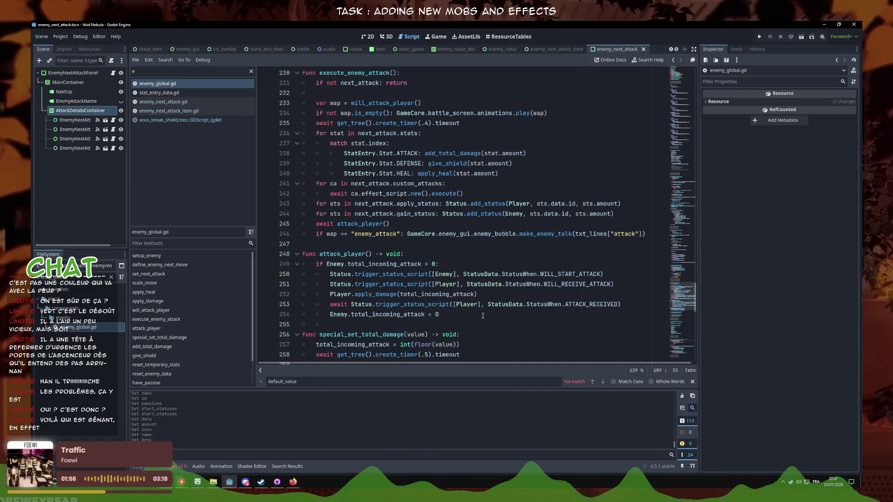
pyautogui.click(482, 316)
pyautogui.scroll(2, 484, 241)
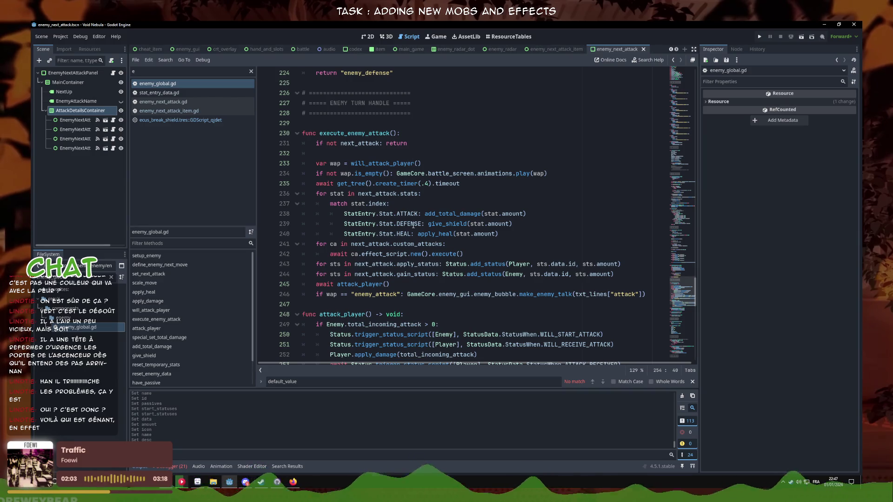
pyautogui.moveTo(463, 254); pyautogui.dragTo(265, 239)
pyautogui.hotkey('alt', 'Up')
pyautogui.hotkey('alt', 'Up')
pyautogui.hotkey('alt', 'Up')
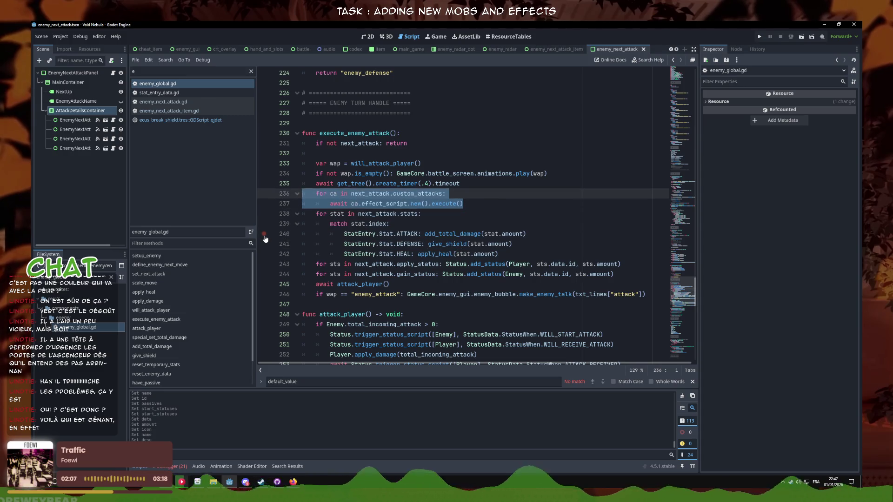
pyautogui.click(520, 234)
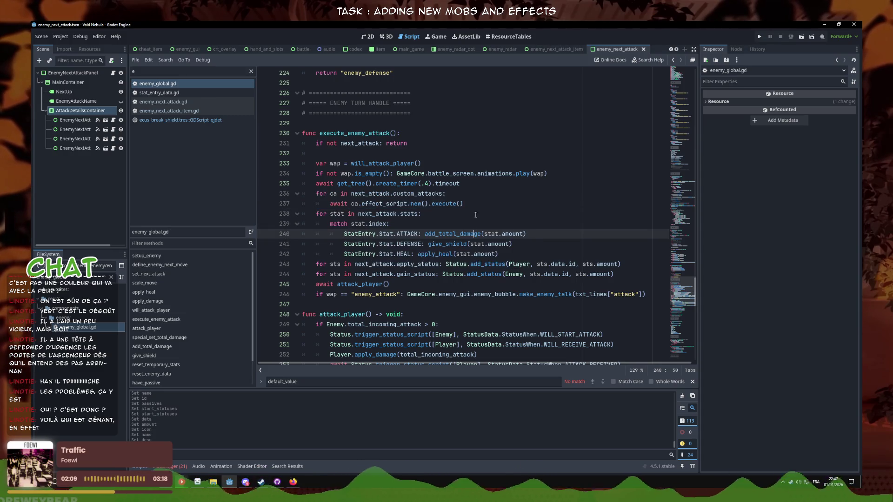
# - Move the apply and gain status loops above the custom_attacks loop
pyautogui.moveTo(614, 274); pyautogui.dragTo(263, 265)
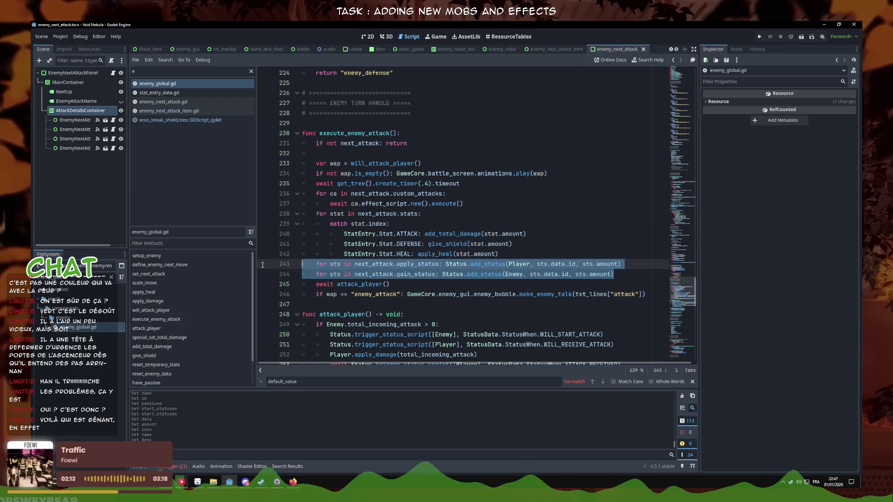
pyautogui.click(622, 275)
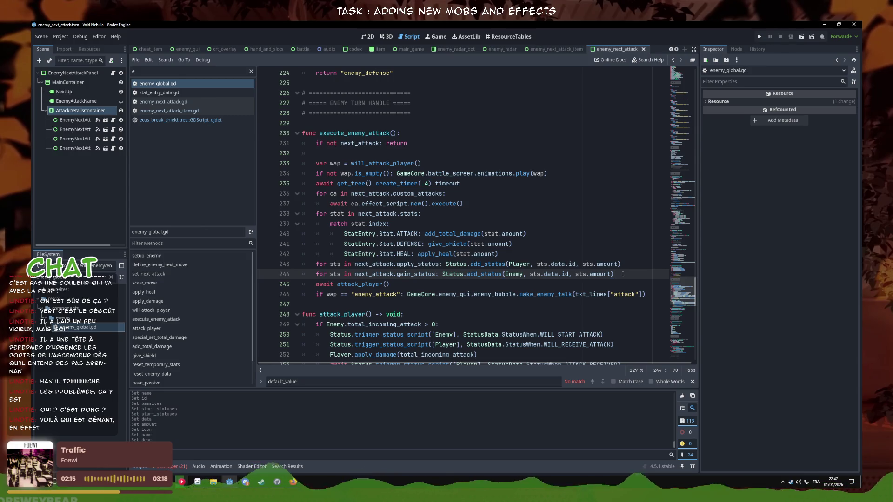
pyautogui.moveTo(623, 274)
pyautogui.mouseDown()
pyautogui.moveTo(579, 263)
pyautogui.moveTo(263, 269)
pyautogui.mouseUp()
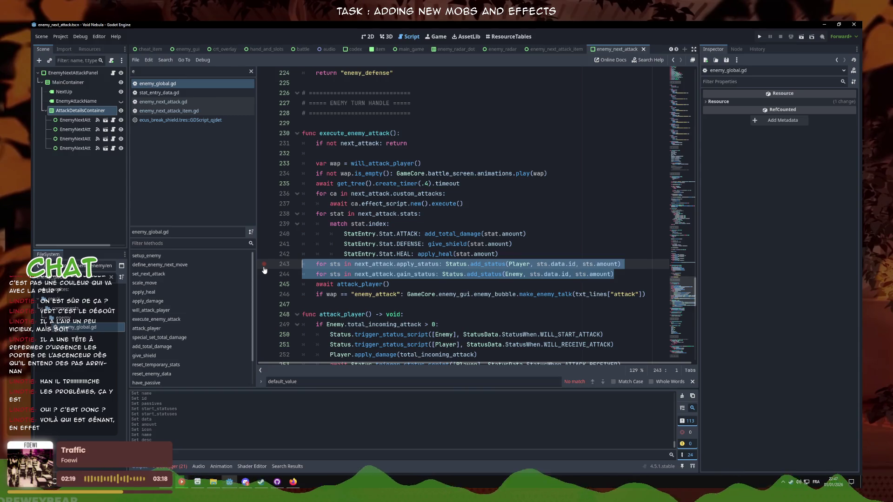
pyautogui.hotkey('alt', 'Up')
pyautogui.hotkey('alt', 'Up')
pyautogui.hotkey('alt', 'Up')
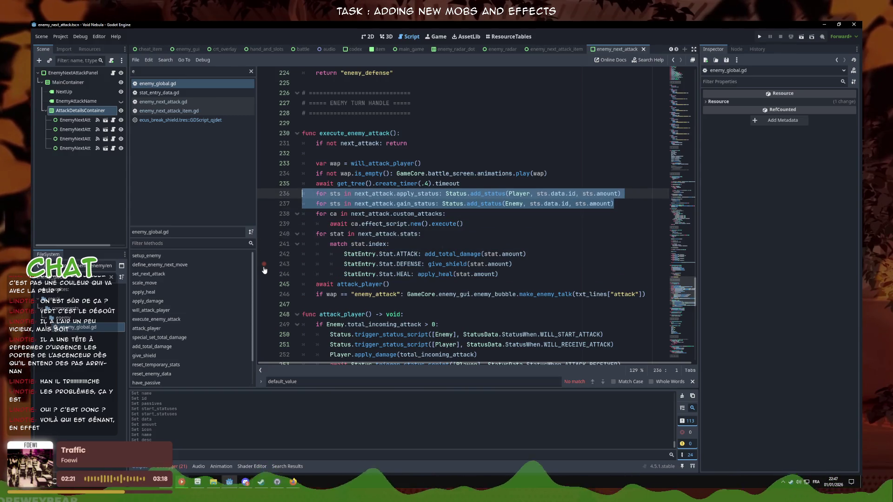
pyautogui.click(418, 223)
pyautogui.click(463, 253)
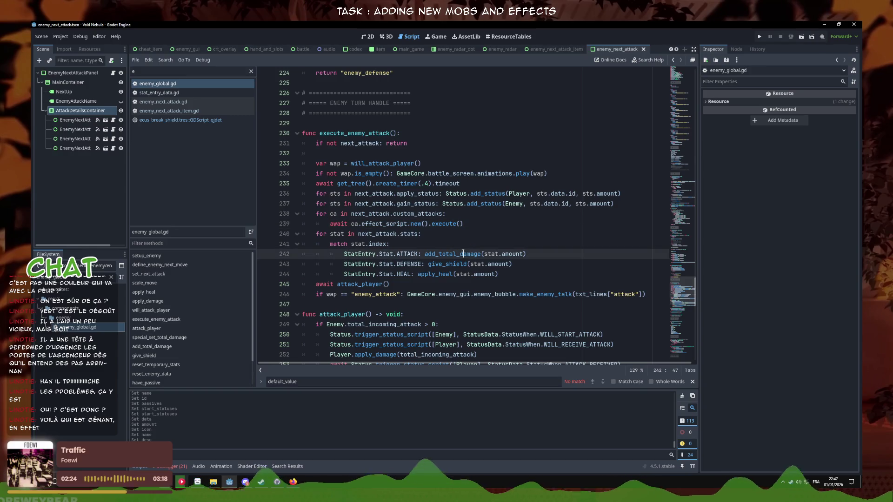
pyautogui.click(515, 265)
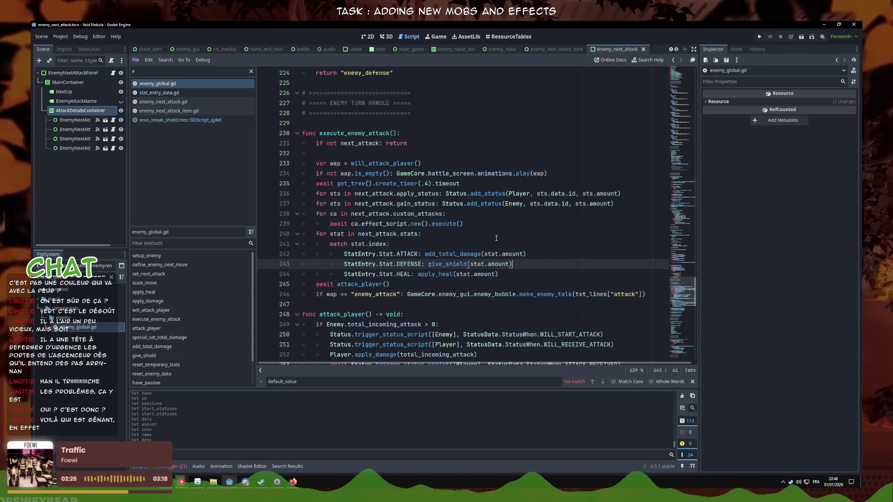
# - In enemy_next_attack.gd, replace the TODO line with a '# custom attacks' comment
pyautogui.click(191, 101)
pyautogui.click(405, 224)
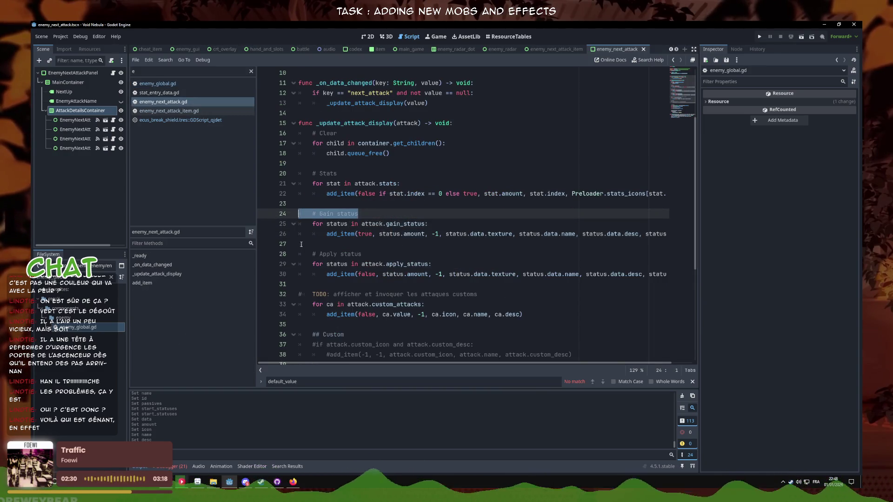
pyautogui.moveTo(300, 294); pyautogui.dragTo(300, 304)
pyautogui.press('Delete')
pyautogui.moveTo(380, 258); pyautogui.dragTo(338, 243)
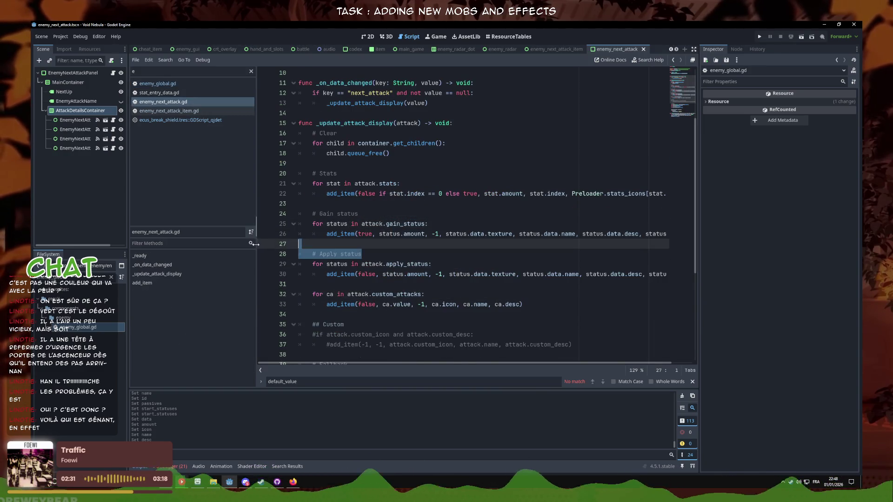
pyautogui.press('BackSpace')
pyautogui.press('BackSpace')
pyautogui.hotkey('ctrl', 'z')
pyautogui.hotkey('ctrl', 'z')
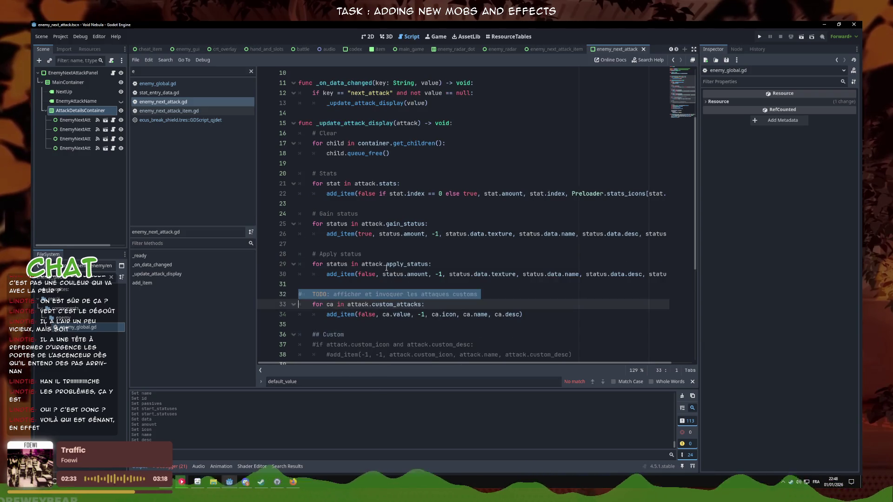
pyautogui.hotkey('ctrl', 'y')
pyautogui.press('Up')
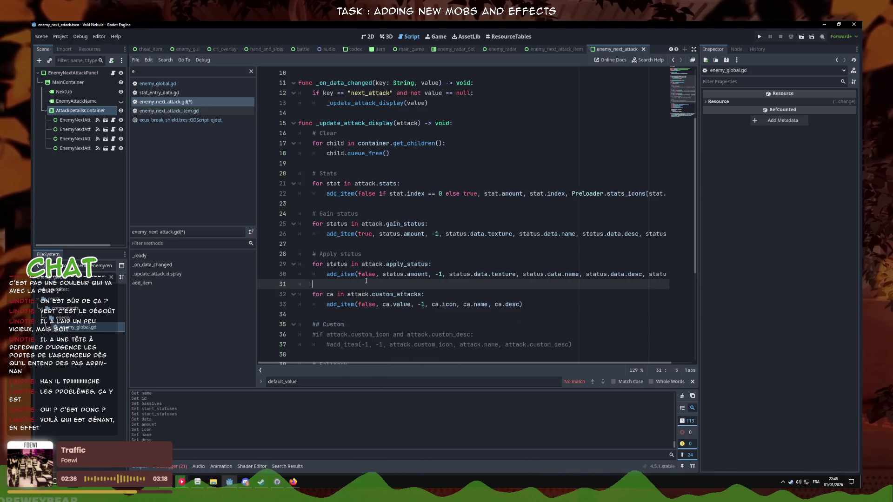
pyautogui.press('Return')
pyautogui.write('# custo')
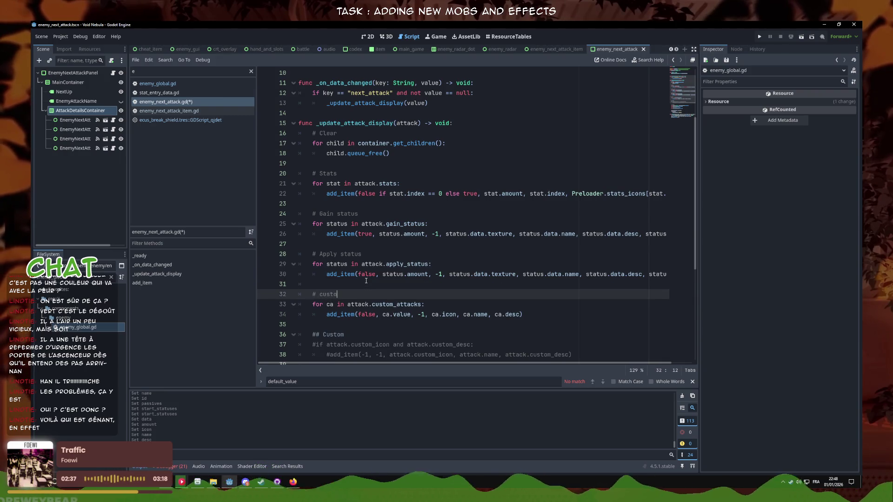
pyautogui.write('m attacks')
# - Move the custom attacks block to the top, add a blank line after it, and run the game
pyautogui.moveTo(528, 319); pyautogui.dragTo(184, 283)
pyautogui.moveTo(523, 314)
pyautogui.mouseDown()
pyautogui.moveTo(354, 269)
pyautogui.moveTo(265, 214)
pyautogui.mouseUp()
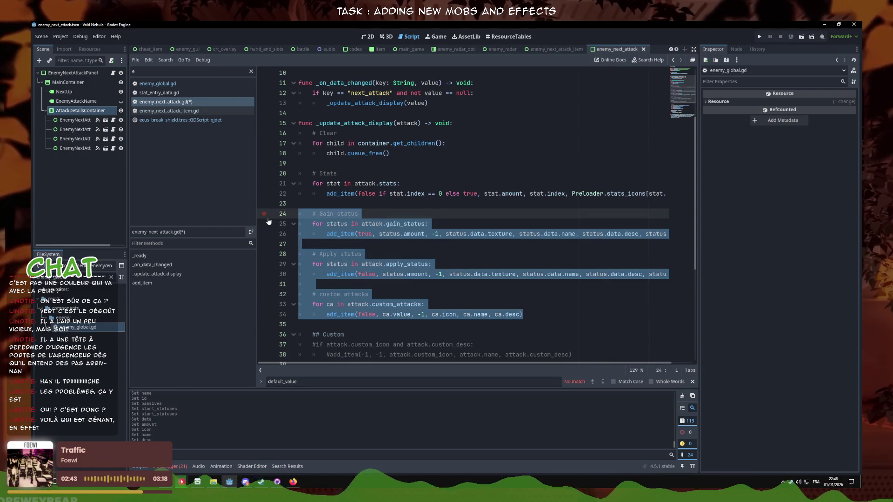
pyautogui.hotkey('alt', 'Up')
pyautogui.hotkey('alt', 'Up')
pyautogui.hotkey('alt', 'Up')
pyautogui.moveTo(523, 274); pyautogui.dragTo(289, 256)
pyautogui.hotkey('alt', 'Up')
pyautogui.hotkey('alt', 'Up')
pyautogui.hotkey('alt', 'Up')
pyautogui.hotkey('alt', 'Up')
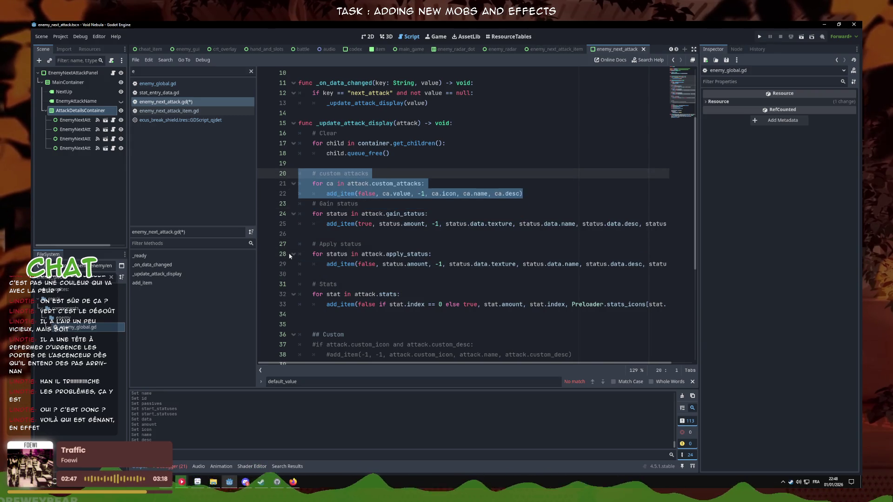
pyautogui.click(523, 194)
pyautogui.press('Return')
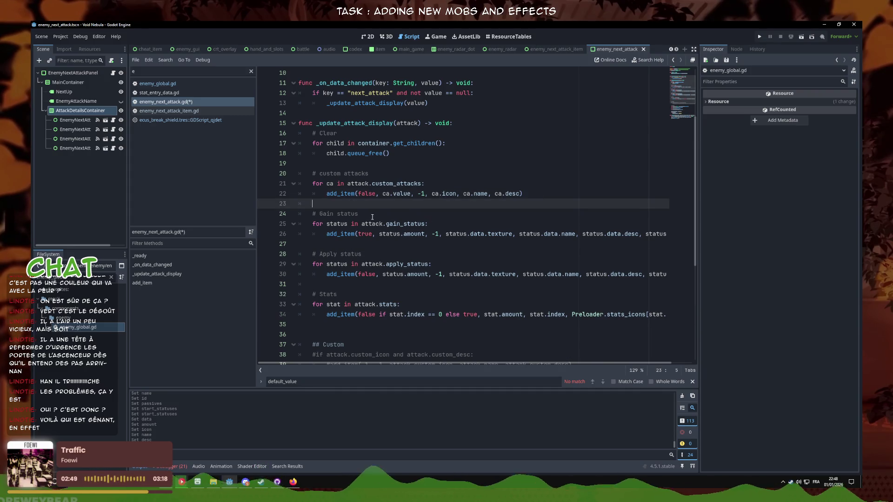
pyautogui.press('F5')
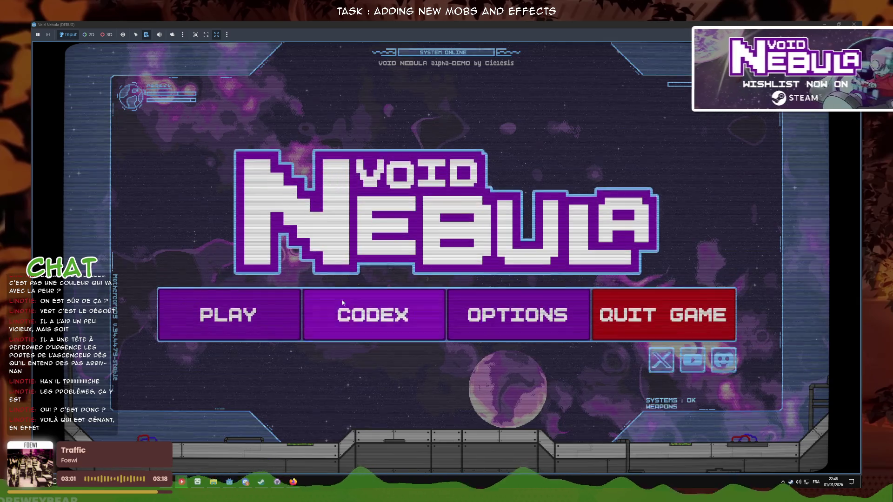
# - Start a debug run as Faceless and enter the fight against Pillar
pyautogui.press('Return')
pyautogui.press('Left')
pyautogui.click(487, 330)
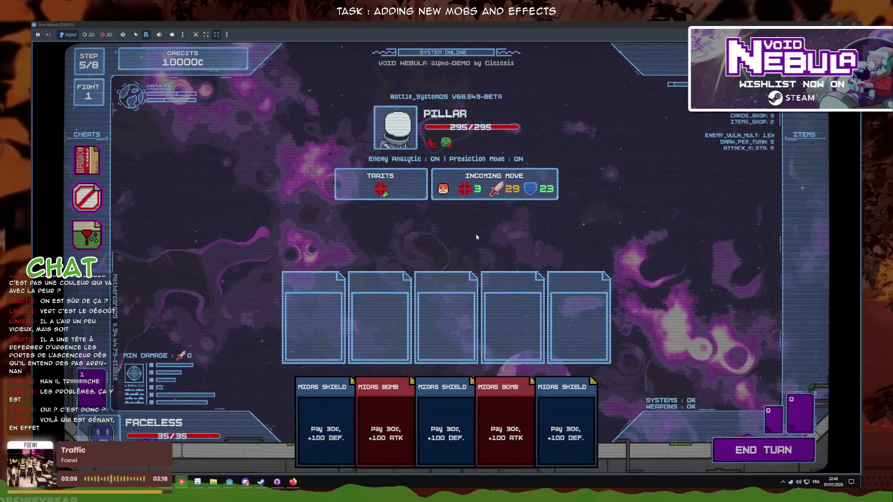
pyautogui.moveTo(443, 194)
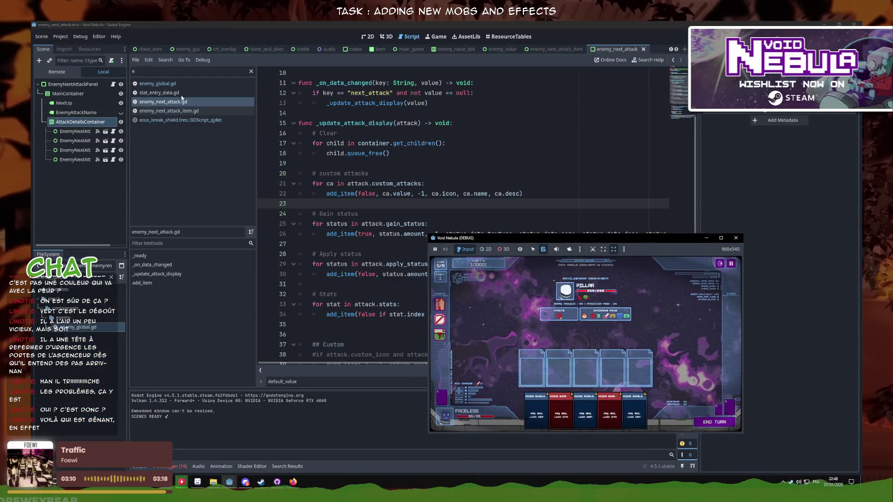
# - Close the game and move the custom attacks block below the Gain and Apply status blocks
pyautogui.click(176, 87)
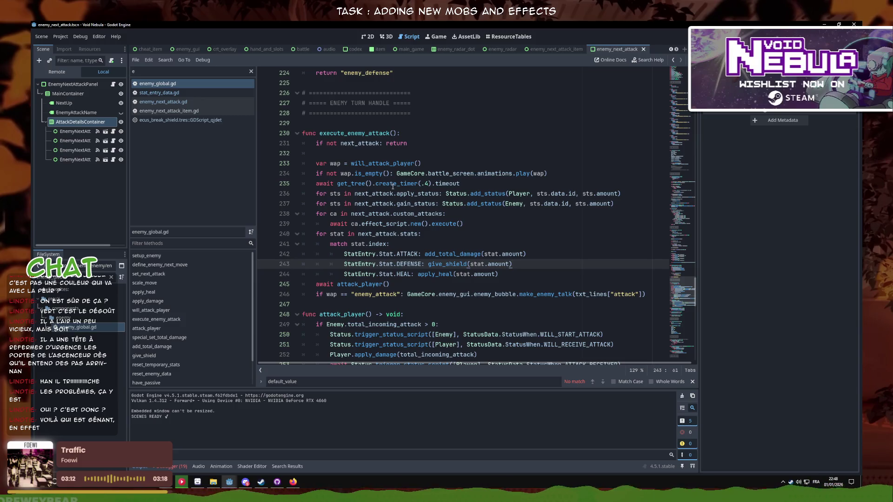
pyautogui.click(163, 102)
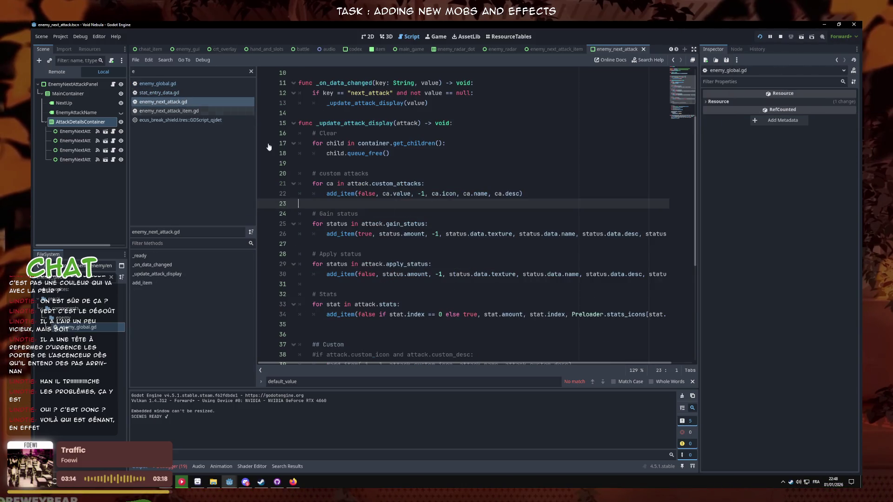
pyautogui.moveTo(372, 208); pyautogui.dragTo(262, 175)
pyautogui.hotkey('alt', 'Down')
pyautogui.hotkey('alt', 'Down')
pyautogui.hotkey('alt', 'Down')
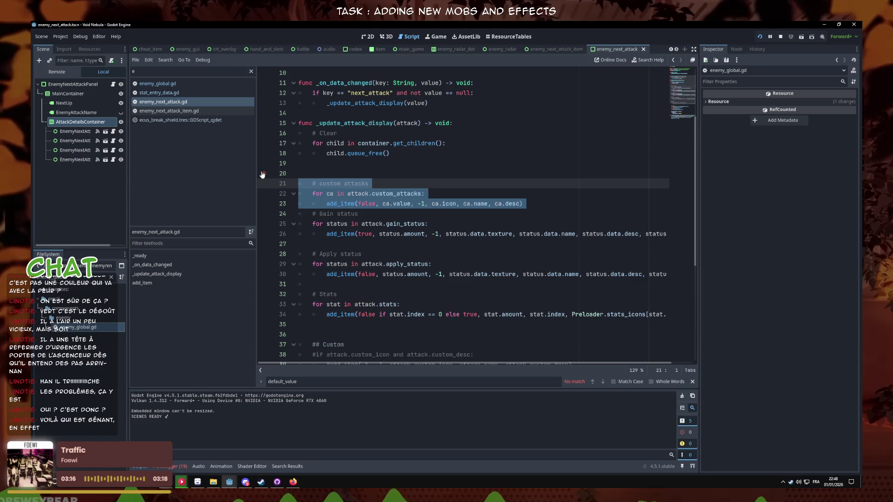
pyautogui.hotkey('alt', 'Down')
pyautogui.hotkey('alt', 'Down')
pyautogui.hotkey('alt', 'Down')
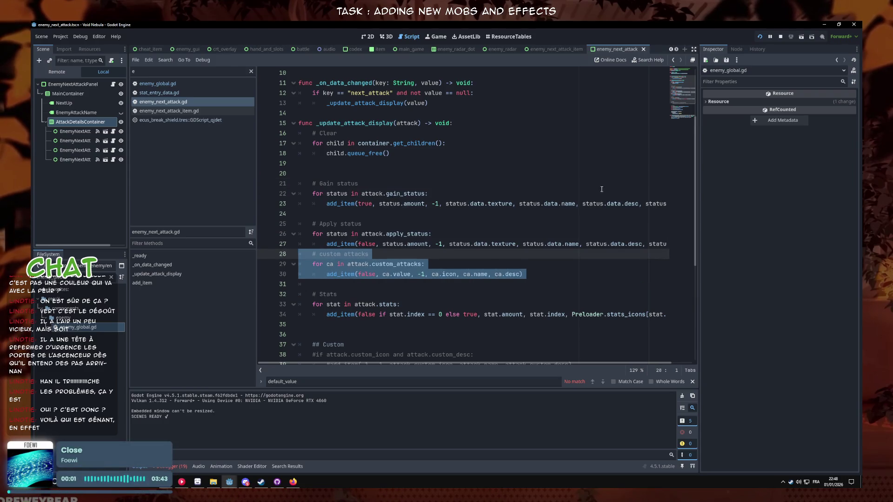
# - Edit the custom attacks comment, save, and relaunch the game full-screen
pyautogui.click(311, 256)
pyautogui.press('Return')
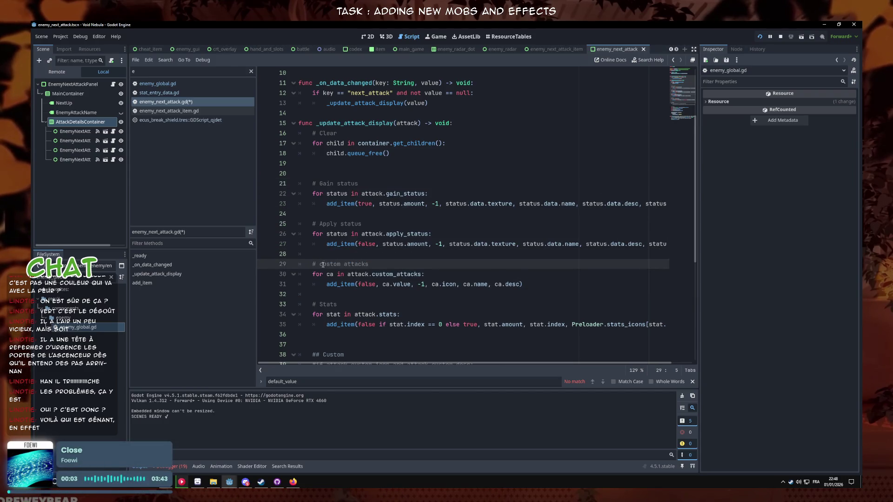
pyautogui.press('F5')
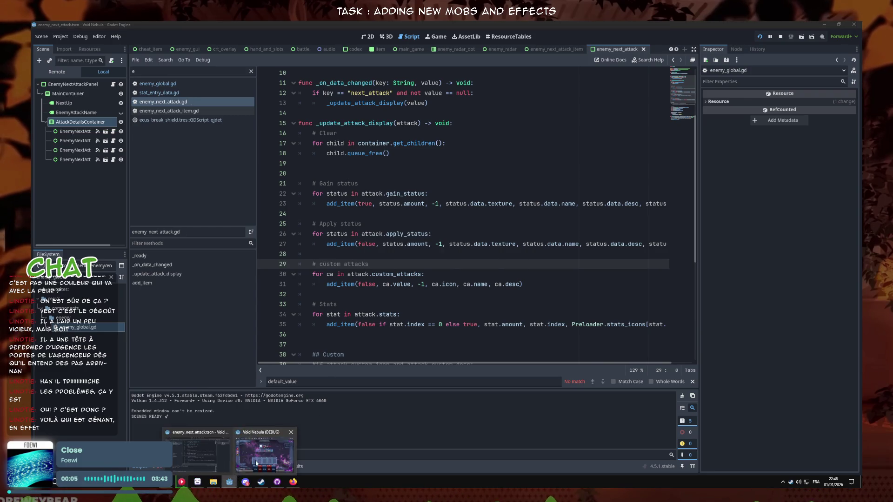
pyautogui.click(720, 238)
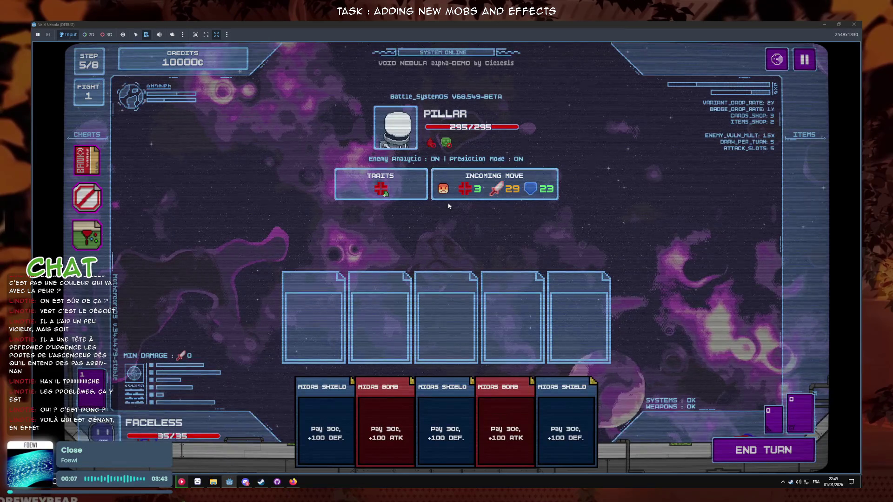
# - Inspect Pillar's intent icons, end the turn, and return to the main menu after dying
pyautogui.moveTo(450, 194)
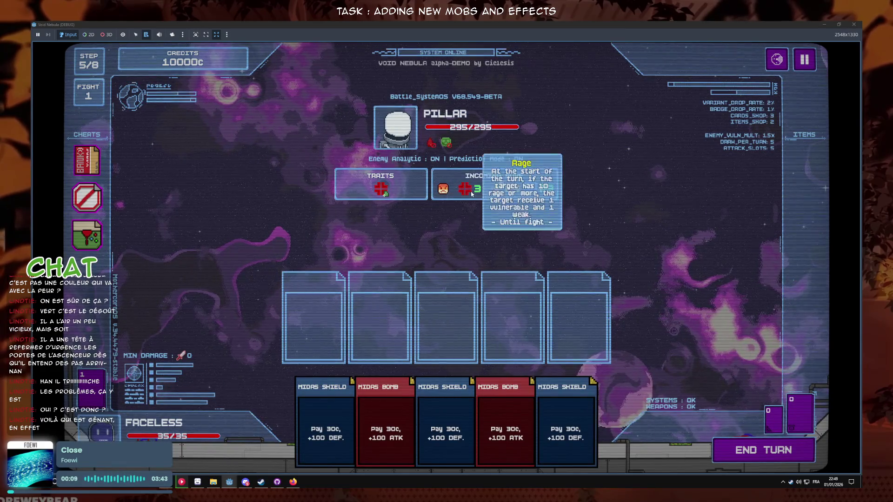
pyautogui.moveTo(498, 192)
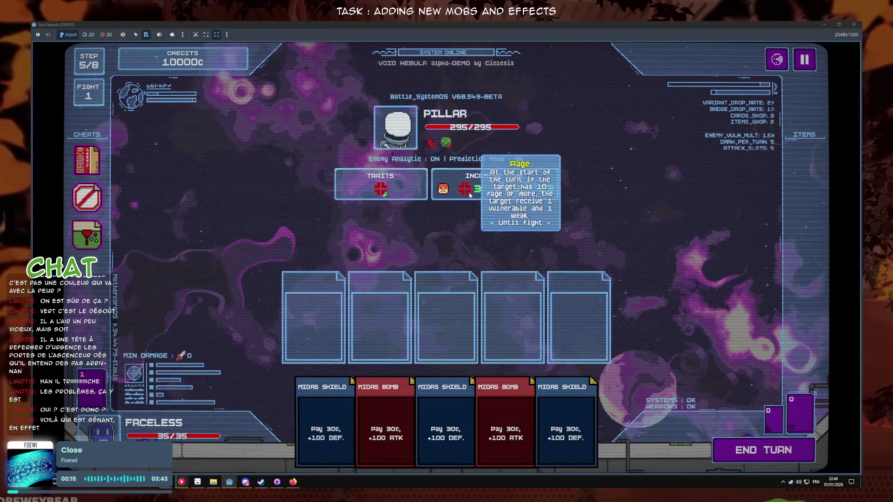
pyautogui.moveTo(549, 193)
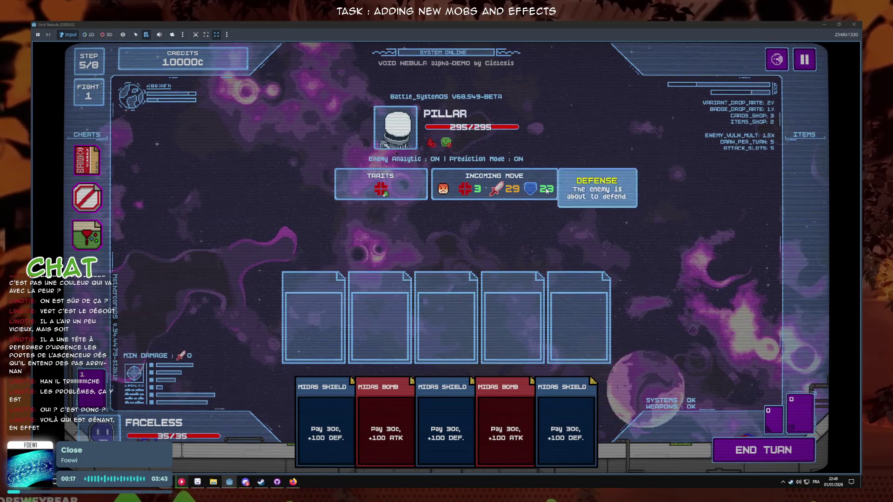
pyautogui.press('space')
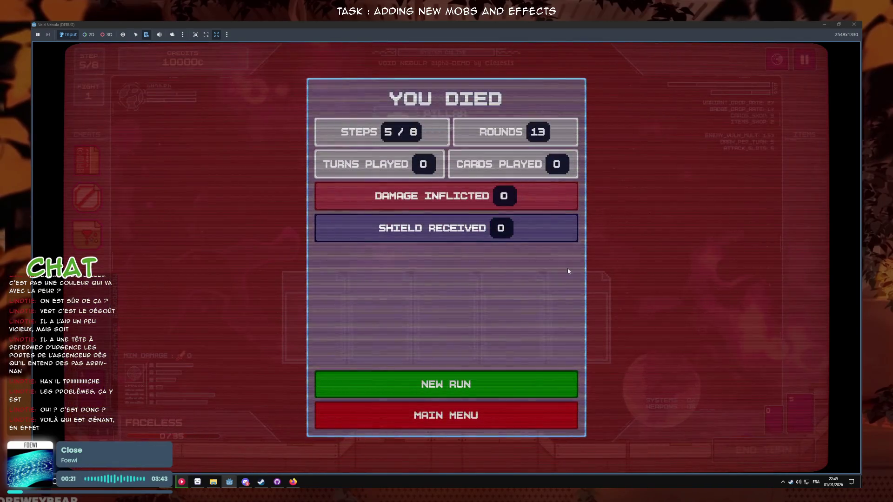
pyautogui.click(520, 424)
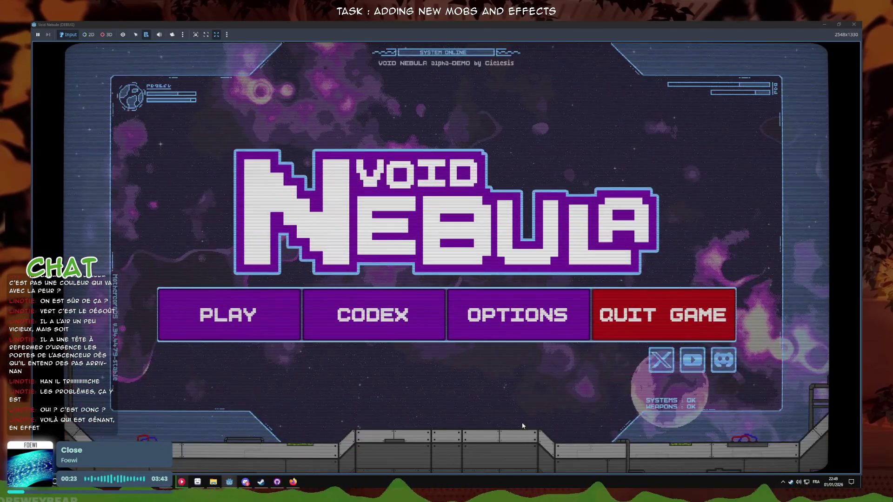
# - Start a new run, play a Midas Shield card against Pillar, then stop the game
pyautogui.click(220, 327)
pyautogui.click(492, 319)
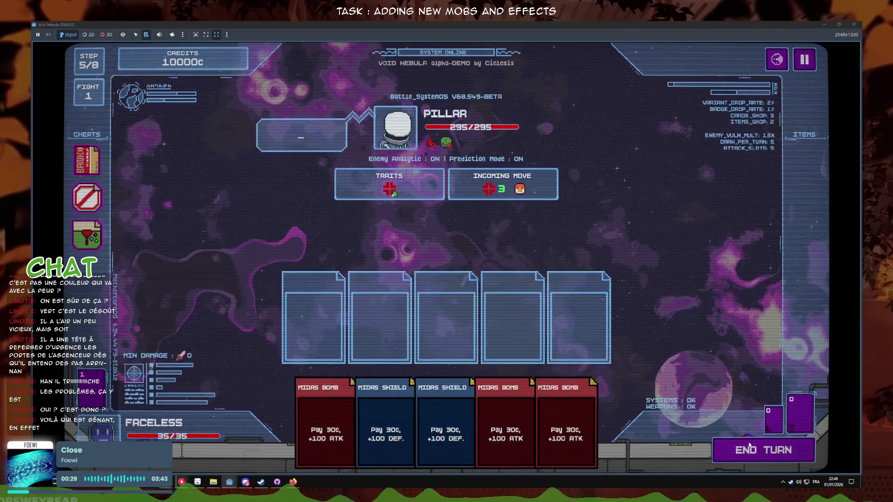
pyautogui.click(749, 449)
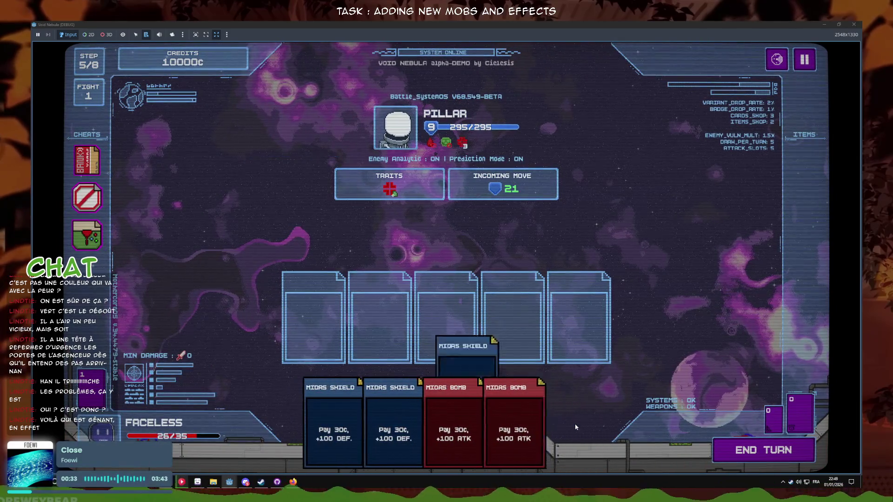
pyautogui.click(751, 459)
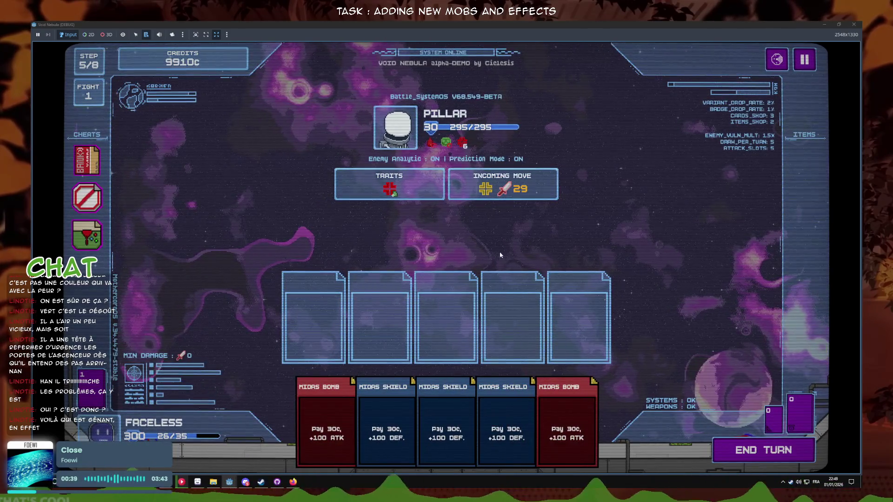
pyautogui.press('F8')
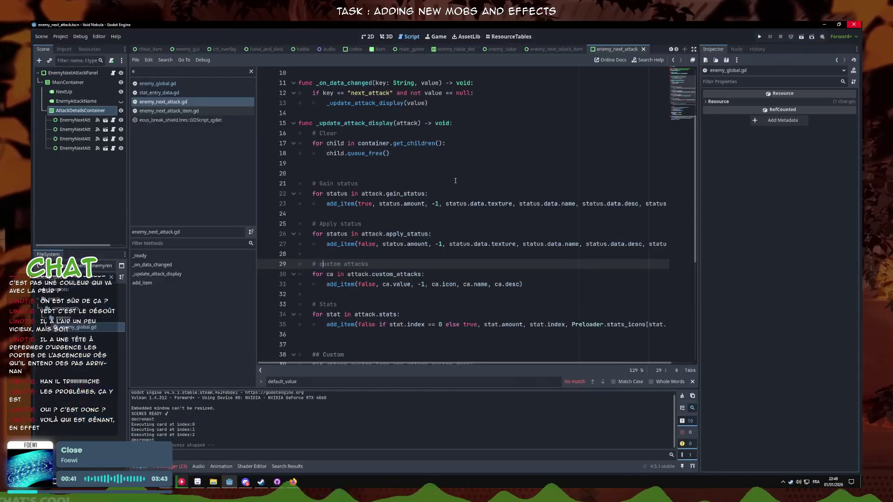
# - Save the script and trim the Deadlock enemy's attack list down to one entry
pyautogui.click(466, 214)
pyautogui.hotkey('ctrl', 's')
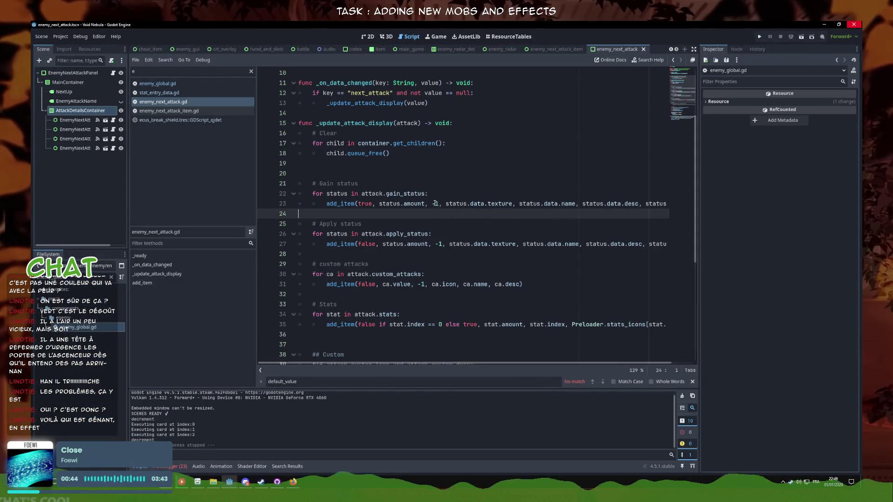
pyautogui.click(535, 284)
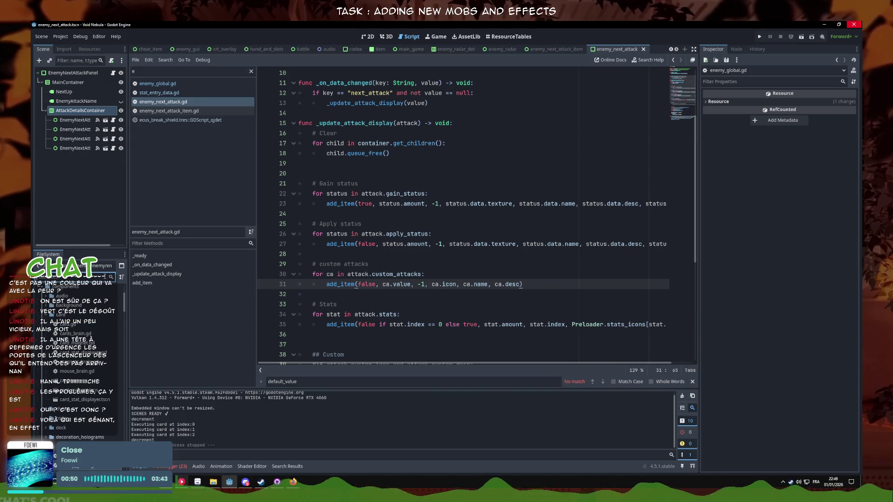
pyautogui.click(77, 326)
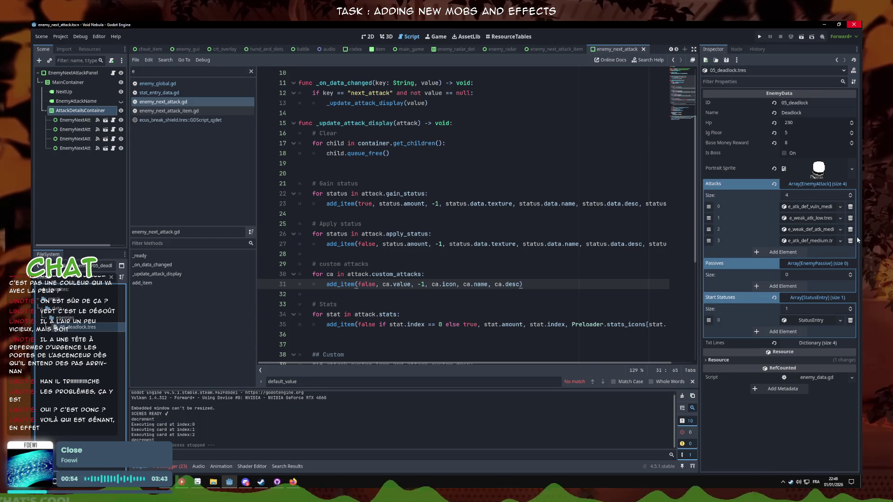
pyautogui.click(850, 240)
pyautogui.click(850, 229)
pyautogui.click(850, 217)
# - Make Deadlock's remaining attack unique and rename its ID to e_crack_atk
pyautogui.click(841, 207)
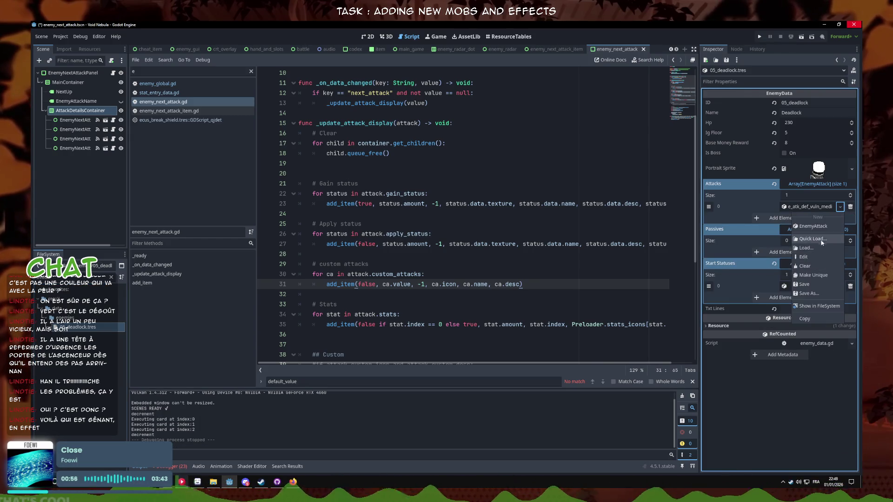
pyautogui.click(819, 240)
pyautogui.press('Escape')
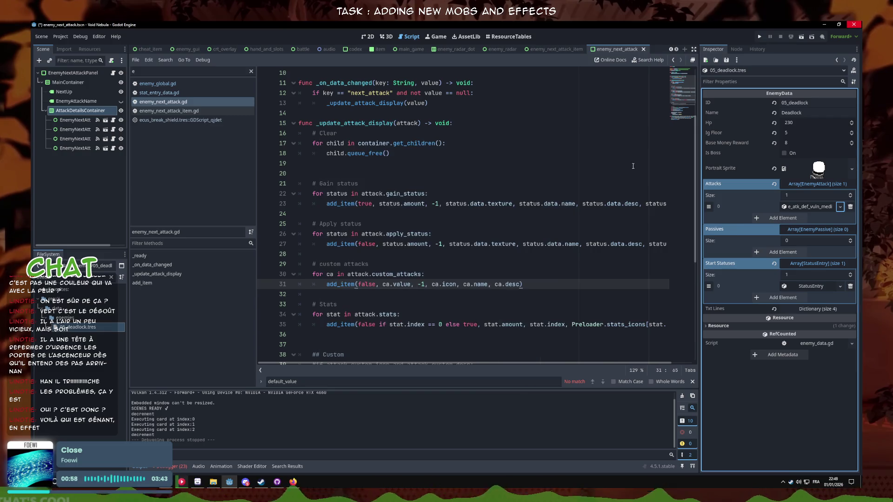
pyautogui.click(813, 208)
pyautogui.click(837, 207)
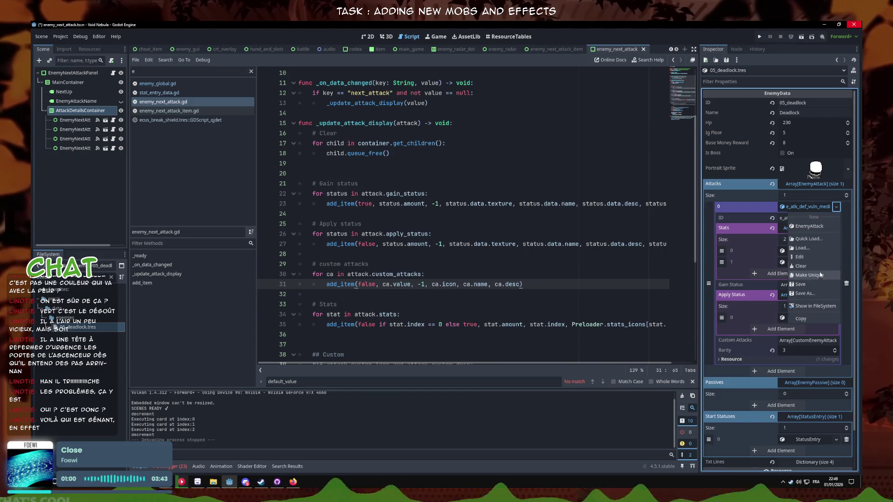
pyautogui.click(814, 278)
pyautogui.moveTo(832, 218); pyautogui.dragTo(794, 218)
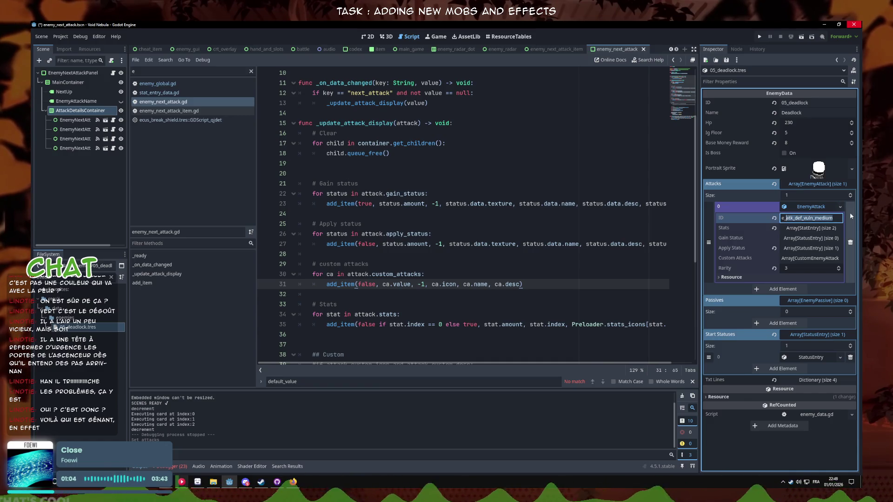
pyautogui.write('crack_atk')
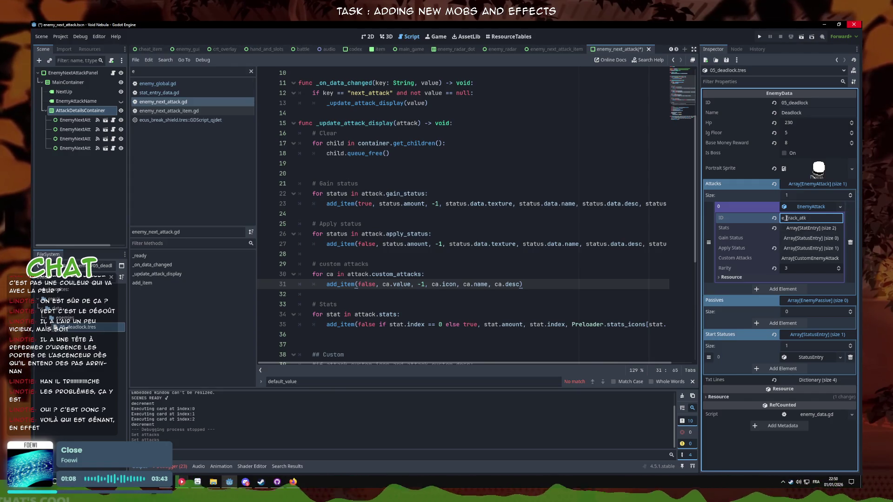
pyautogui.write('sp')
pyautogui.press('BackSpace')
pyautogui.press('BackSpace')
pyautogui.press('BackSpace')
pyautogui.hotkey('ctrl', 's')
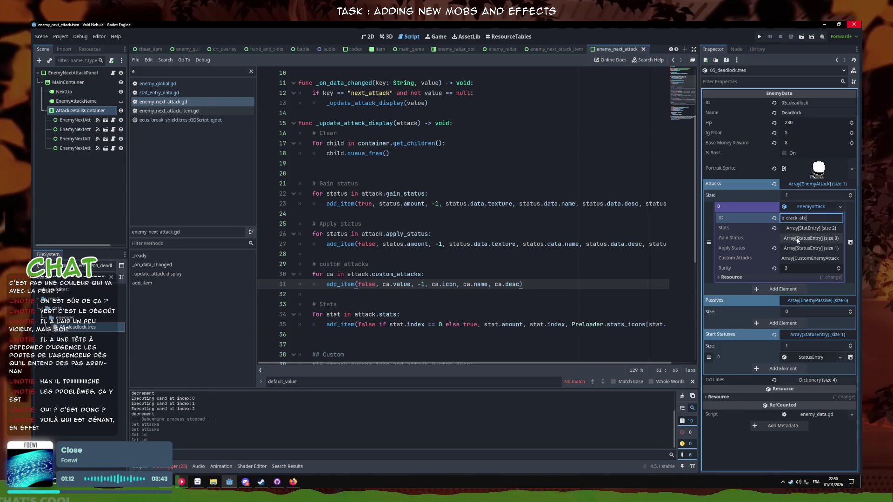
# - Append '_h' to the attack ID and set its Attack stat amount to 15
pyautogui.click(807, 228)
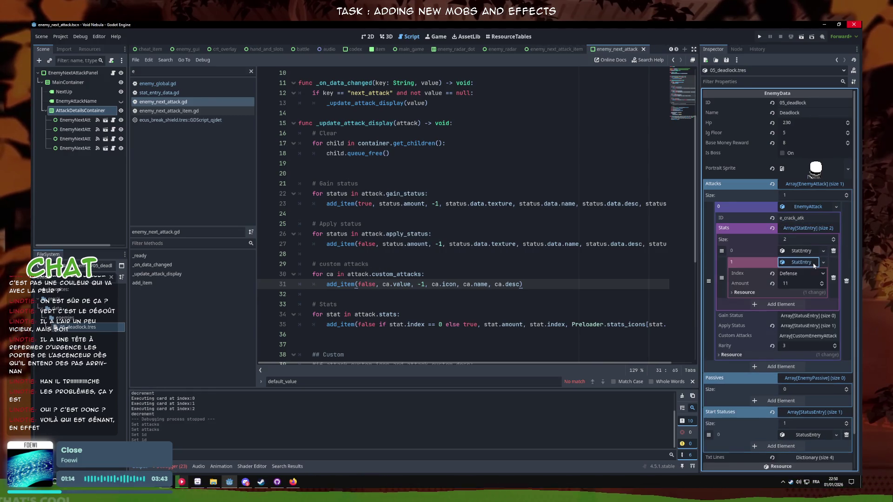
pyautogui.click(817, 218)
pyautogui.write('_high')
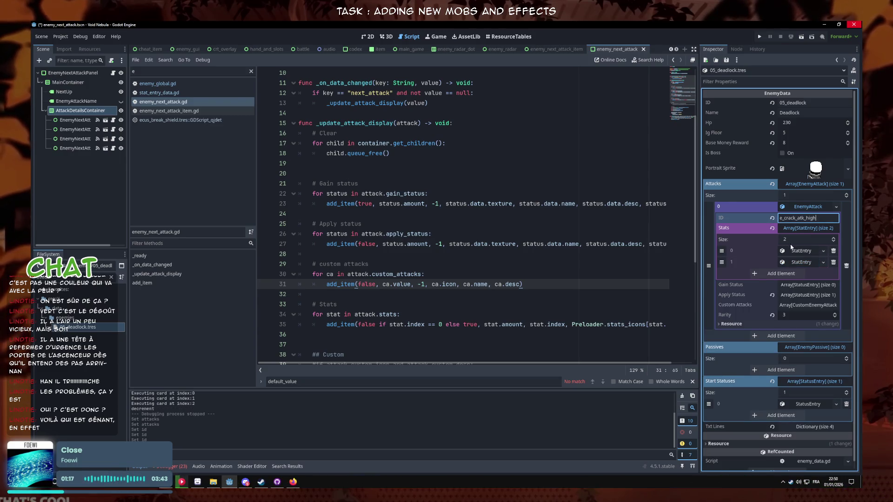
pyautogui.click(804, 262)
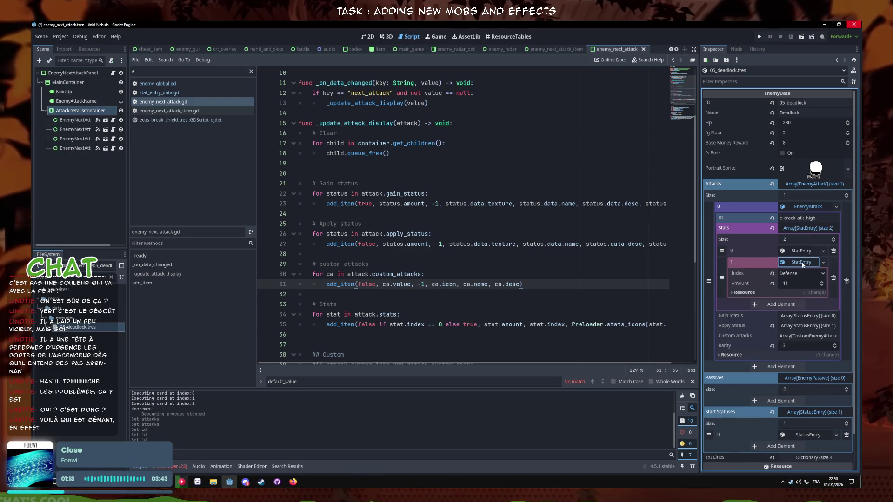
pyautogui.click(799, 284)
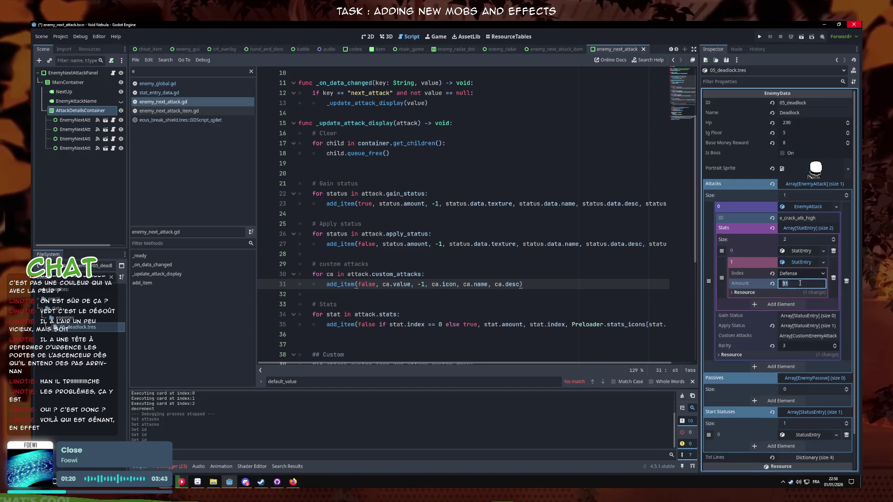
pyautogui.write('5')
pyautogui.click(801, 252)
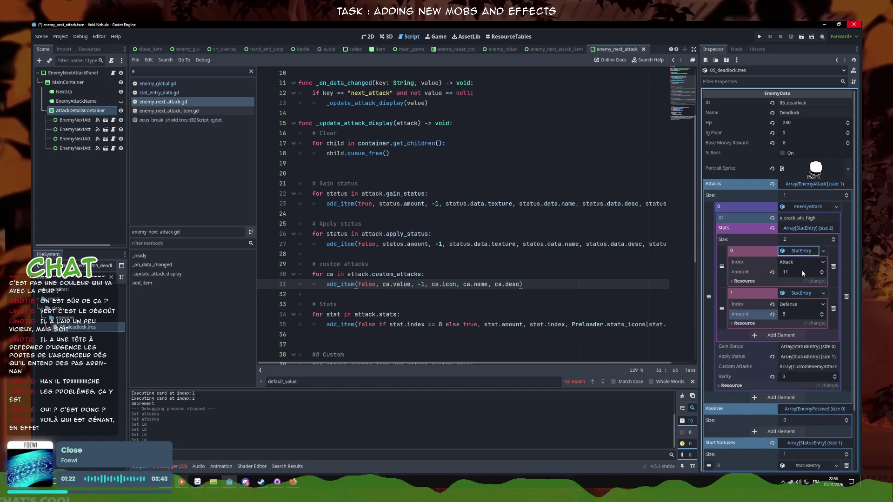
pyautogui.click(798, 274)
pyautogui.write('15')
pyautogui.click(800, 251)
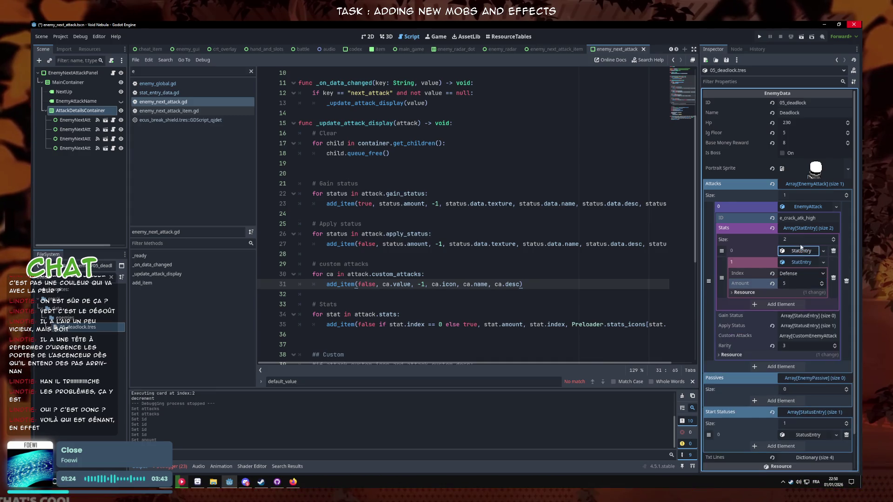
pyautogui.click(800, 262)
pyautogui.click(801, 272)
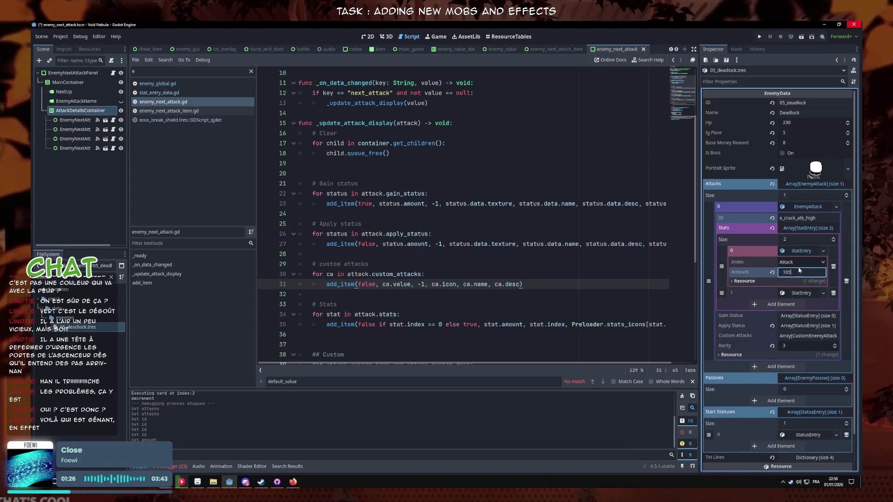
pyautogui.click(807, 228)
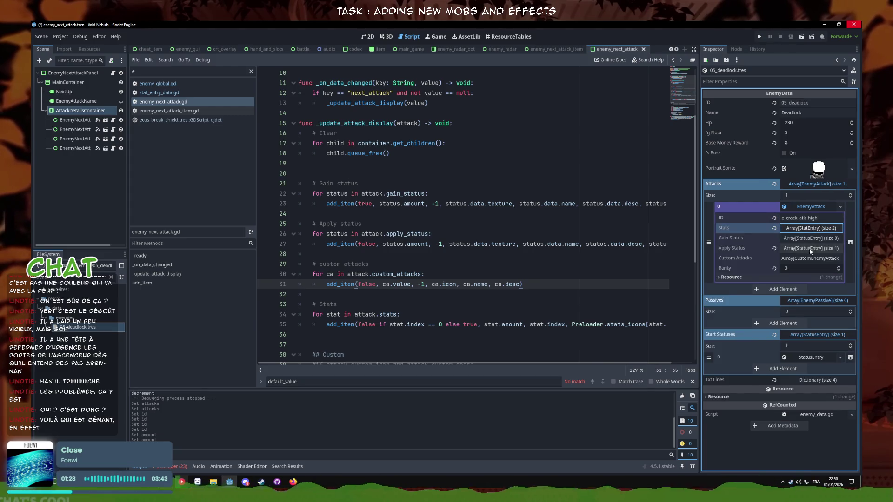
# - Add ecus_break_shield as the attack's custom attack
pyautogui.click(809, 248)
pyautogui.click(806, 270)
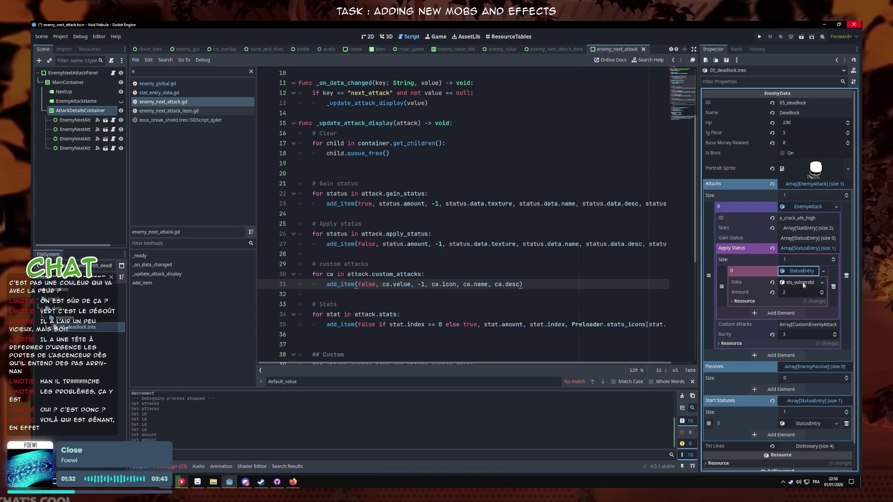
pyautogui.click(809, 248)
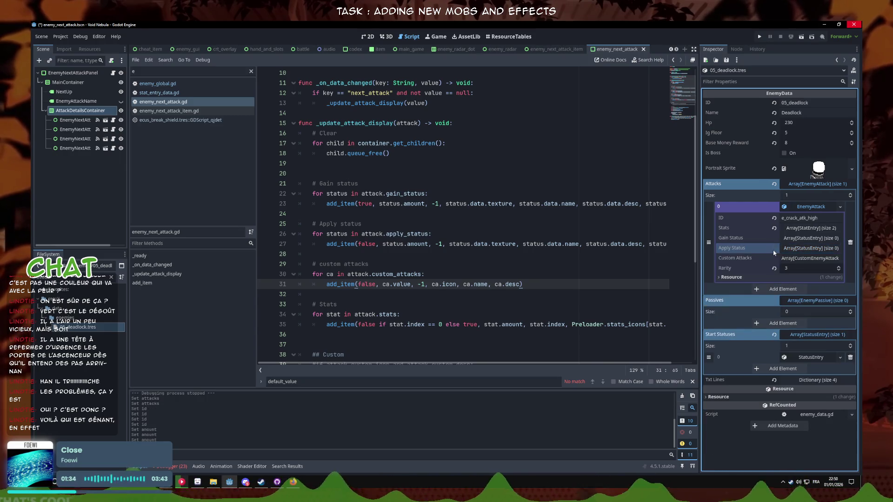
pyautogui.click(803, 258)
pyautogui.click(786, 281)
pyautogui.click(826, 281)
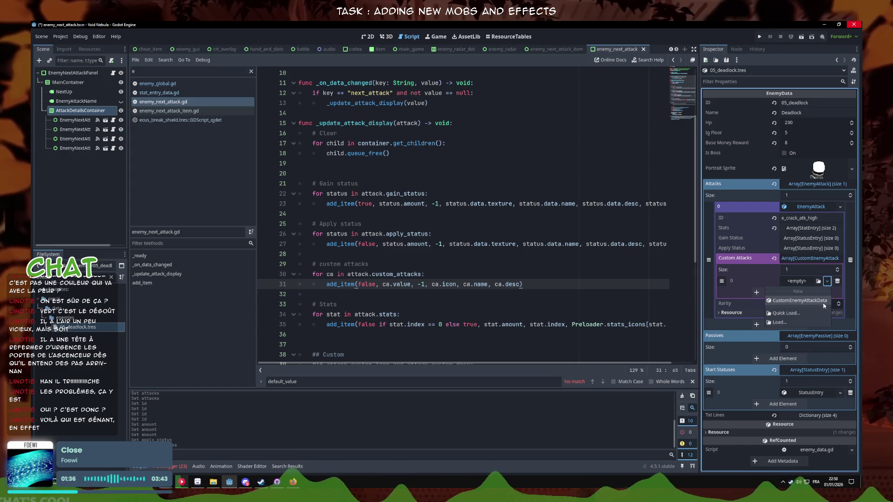
pyautogui.click(809, 313)
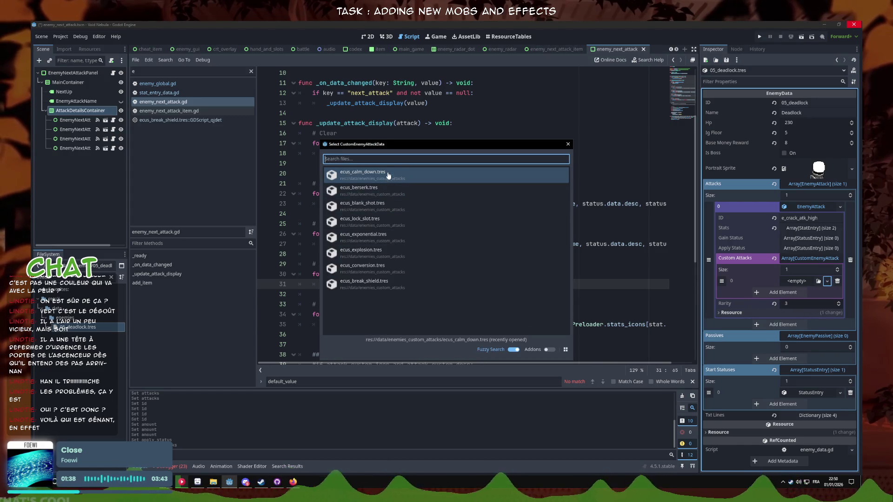
pyautogui.doubleClick(372, 283)
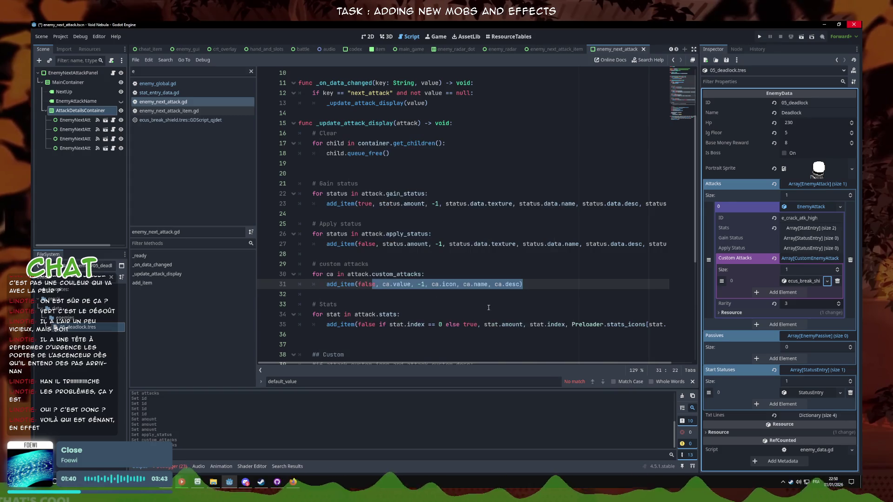
pyautogui.click(809, 258)
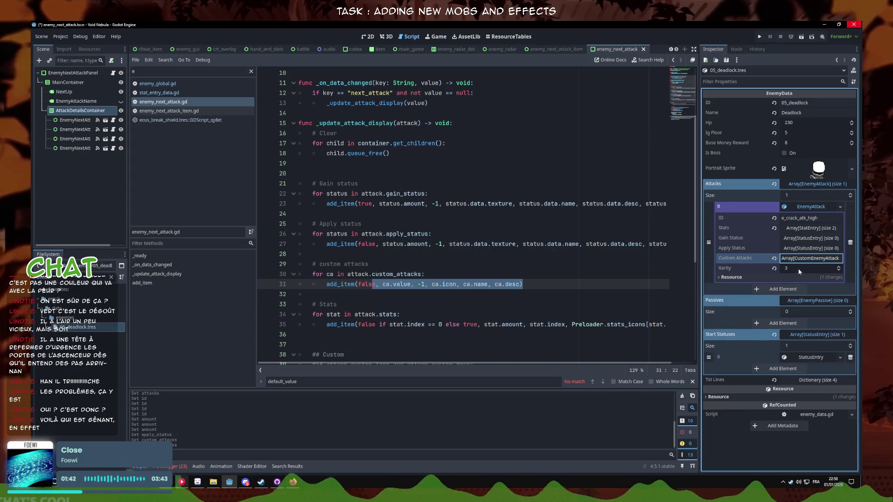
# - Set rarity 4, Attack amount 12, and the attack ID e_crack_atk_medium
pyautogui.click(810, 228)
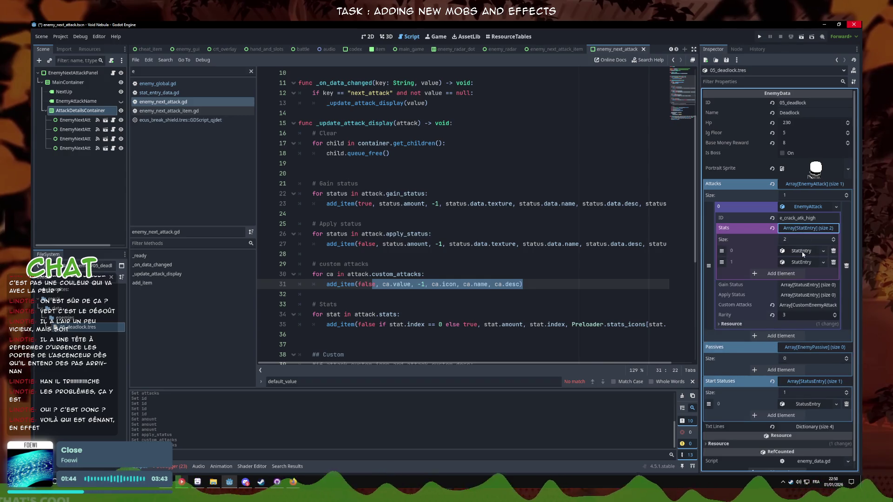
pyautogui.click(802, 252)
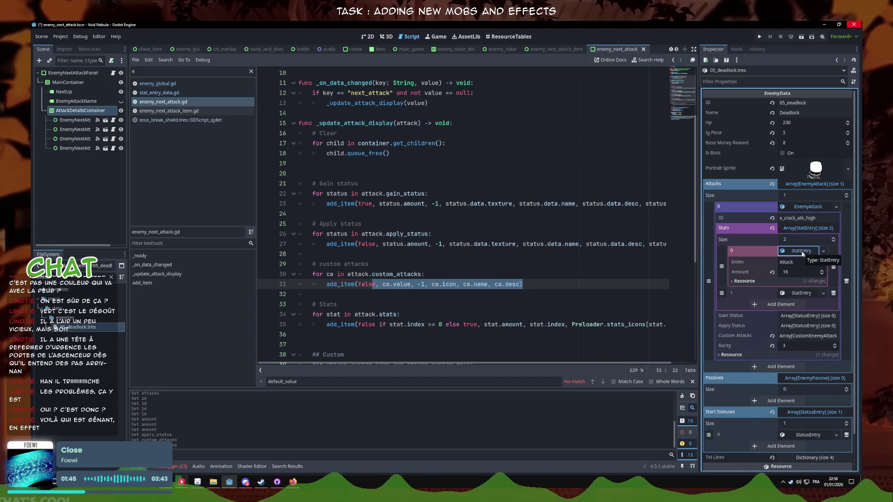
pyautogui.click(802, 251)
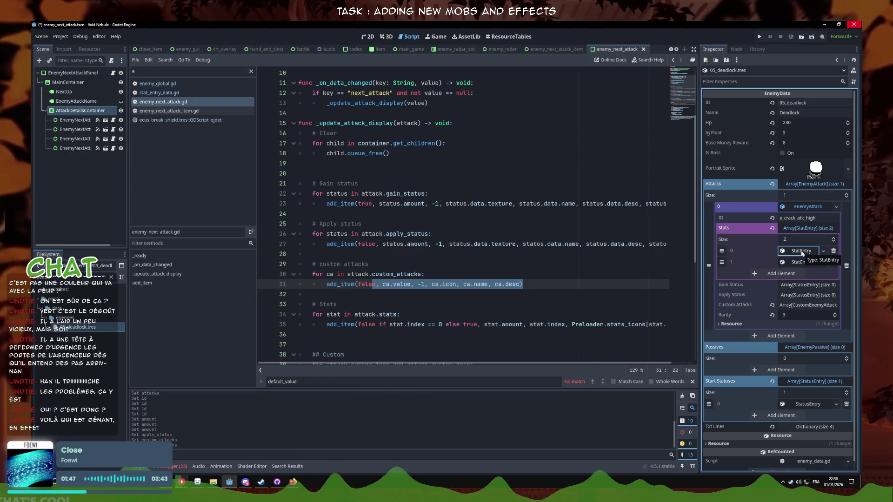
pyautogui.click(802, 251)
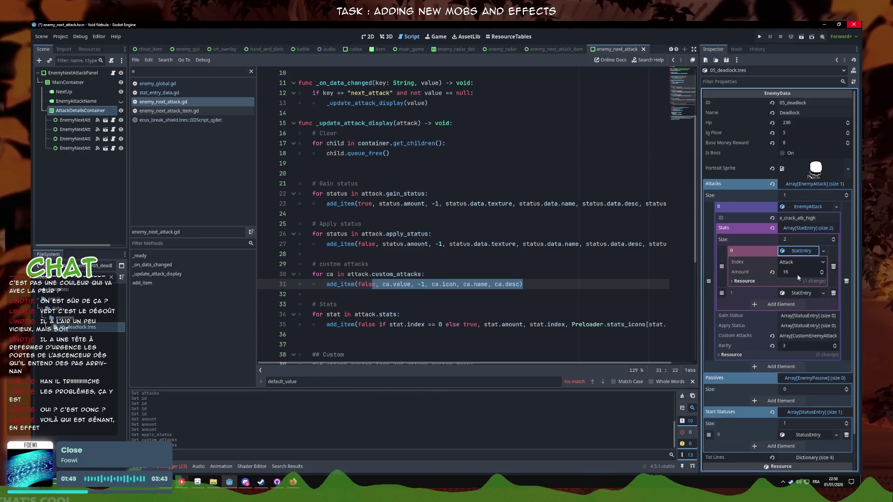
pyautogui.click(792, 274)
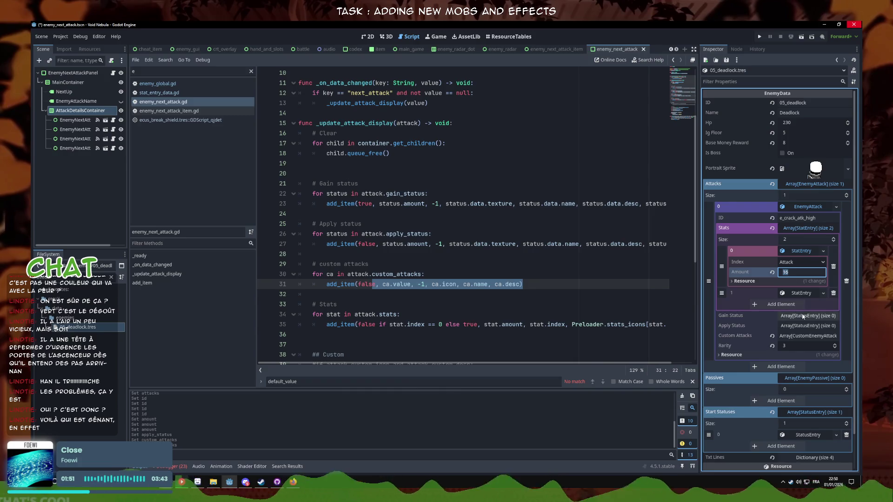
pyautogui.click(835, 344)
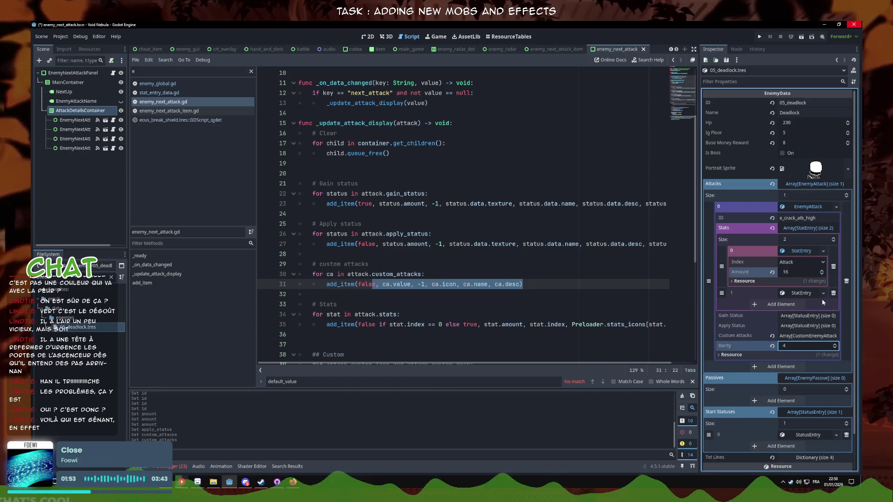
pyautogui.click(797, 274)
pyautogui.write('12')
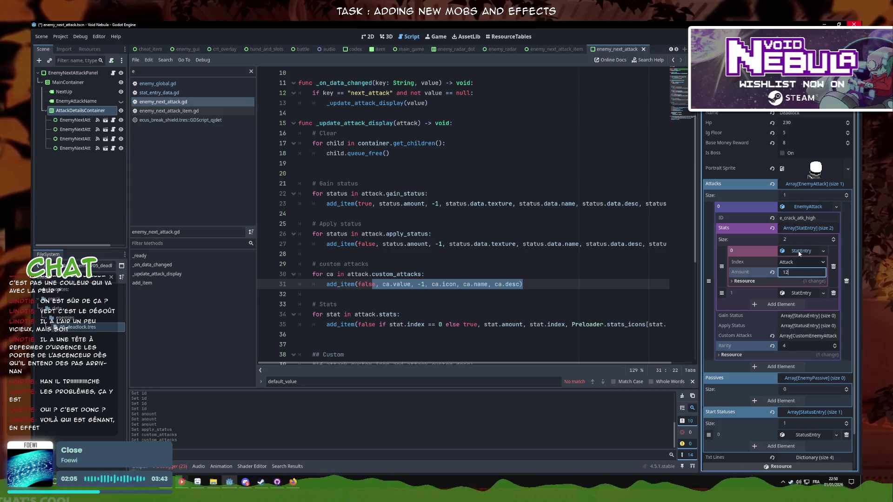
pyautogui.click(813, 218)
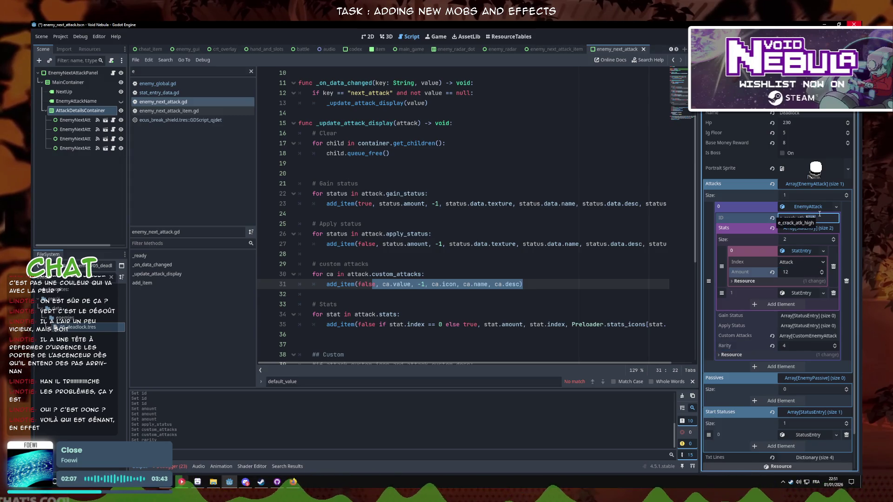
pyautogui.write('m')
pyautogui.press('Return')
# - Remove the Defense stat entry from the attack's stats
pyautogui.click(801, 250)
pyautogui.click(808, 263)
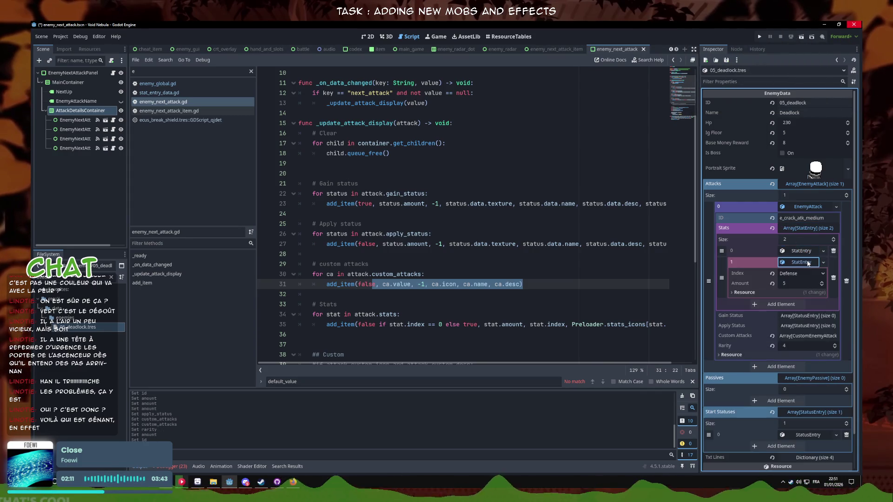
pyautogui.click(808, 263)
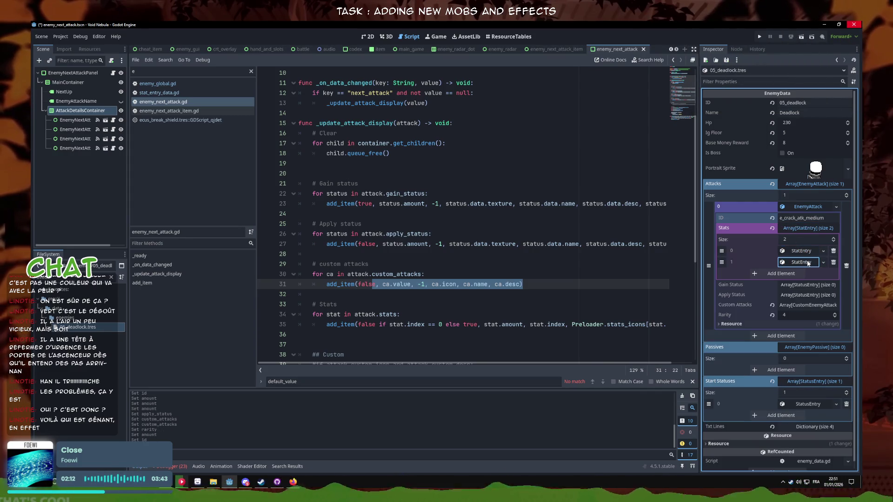
pyautogui.click(834, 262)
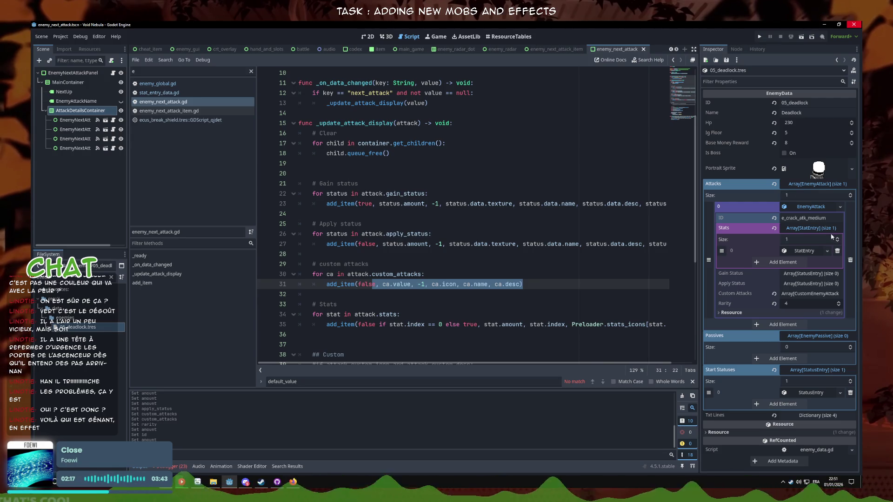
pyautogui.click(813, 230)
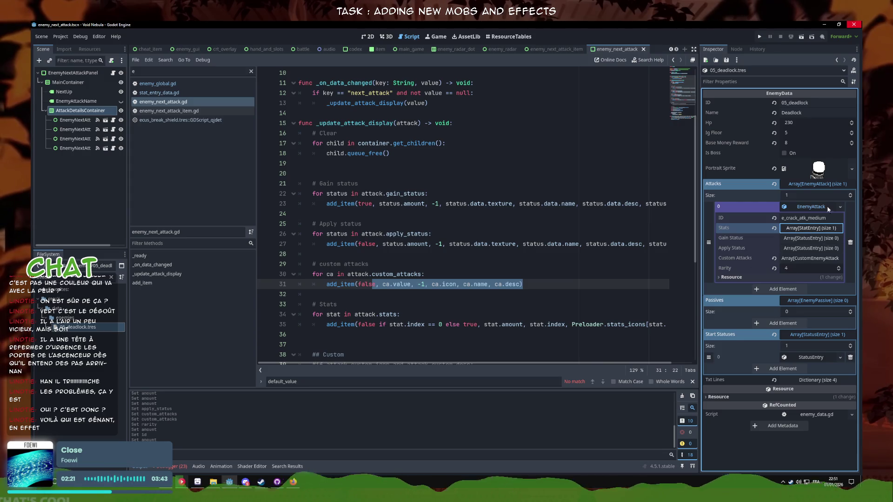
# - Try saving the attack resource as its own file
pyautogui.click(839, 206)
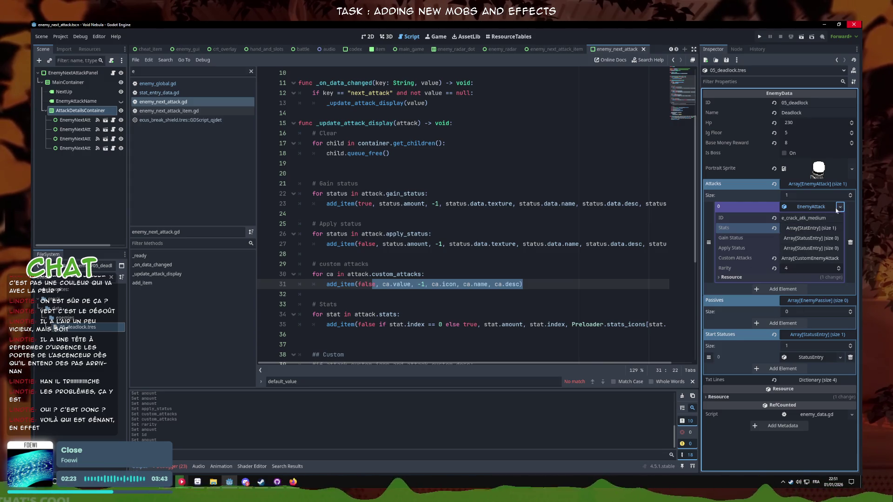
pyautogui.click(827, 294)
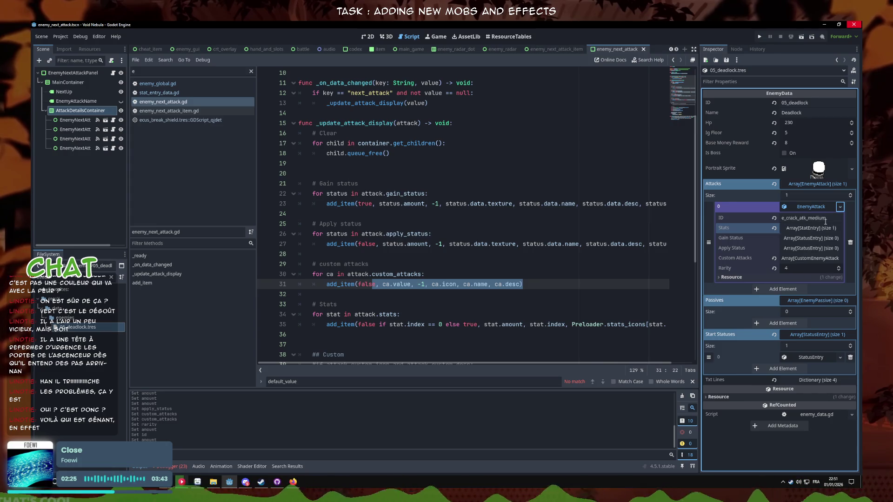
pyautogui.click(822, 122)
pyautogui.click(840, 207)
pyautogui.click(827, 293)
# - Save Deadlock's first attack as e_crack_atk_medium.tres
pyautogui.click(405, 261)
pyautogui.click(840, 206)
pyautogui.click(827, 275)
pyautogui.click(840, 207)
pyautogui.click(825, 294)
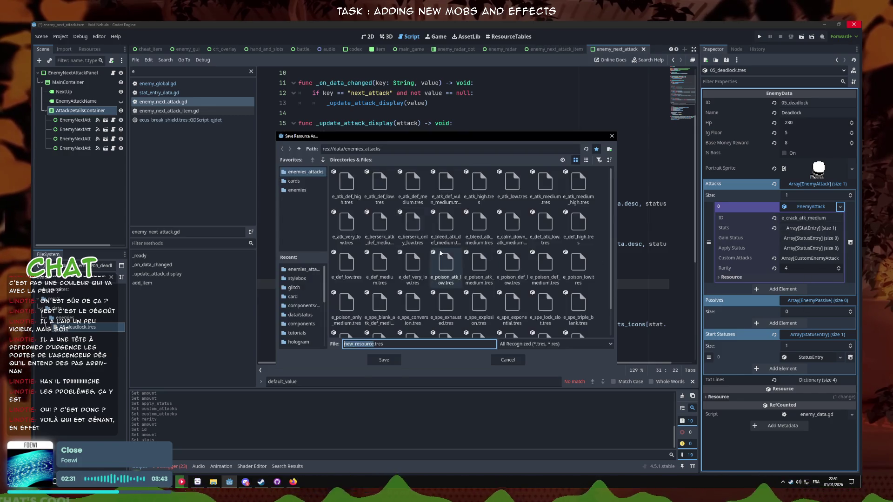
pyautogui.click(382, 360)
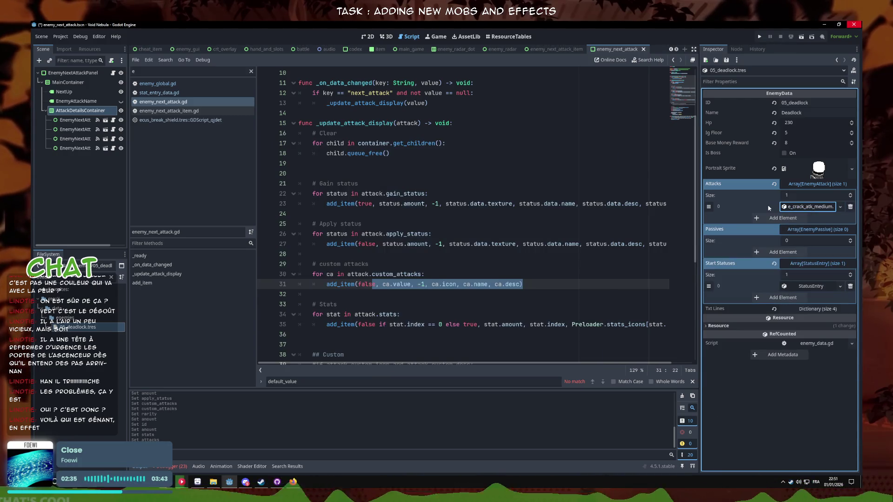
# - Add e_atk_def_medium and e_def_high as Deadlock's second and third attacks
pyautogui.click(801, 217)
pyautogui.click(839, 218)
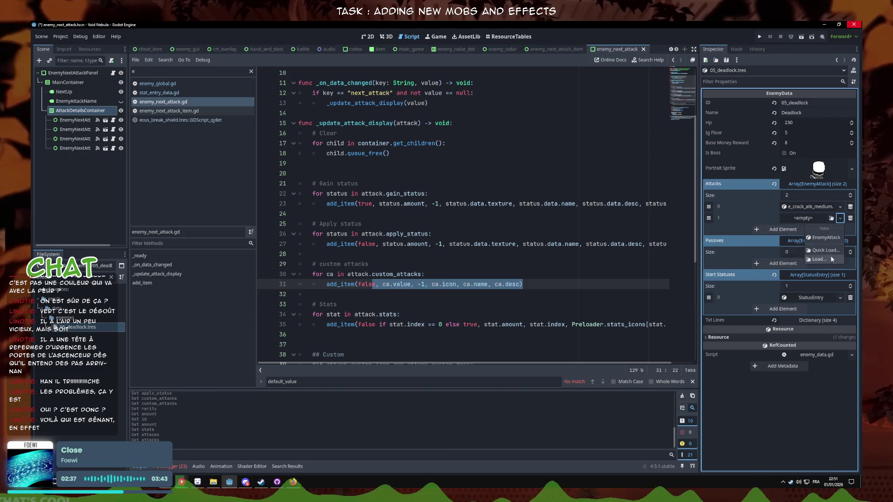
pyautogui.click(823, 256)
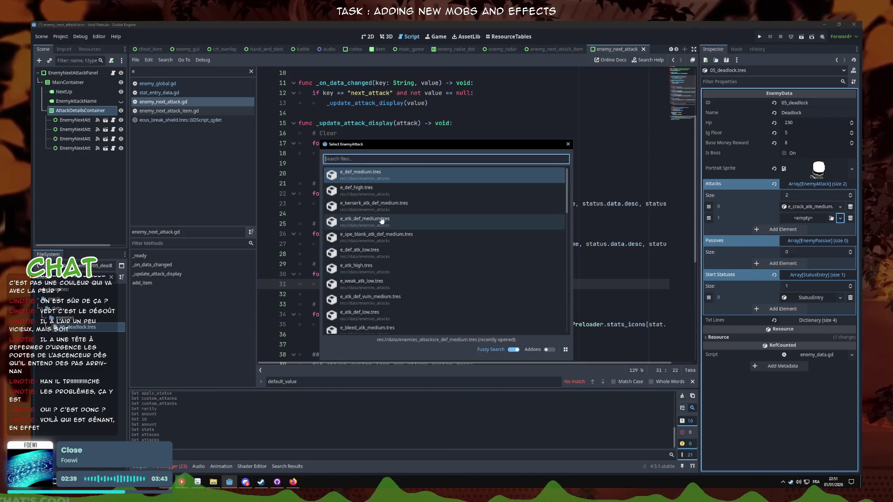
pyautogui.write('atk')
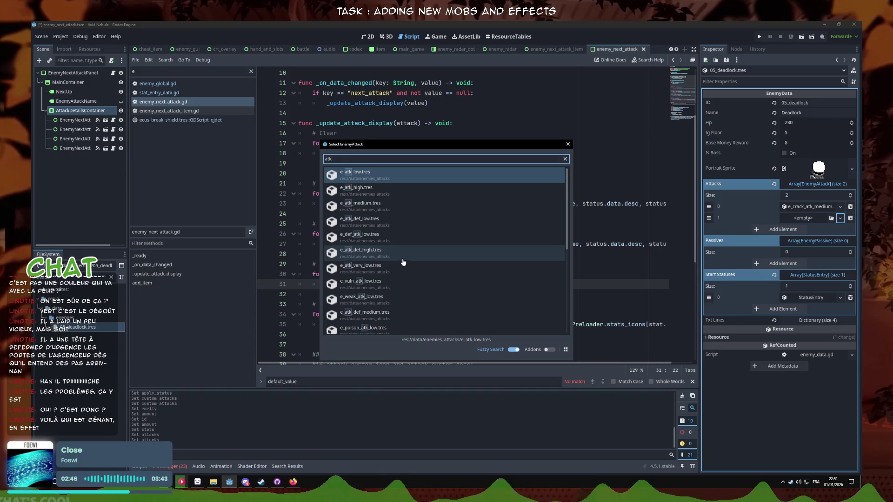
pyautogui.doubleClick(397, 313)
pyautogui.click(794, 229)
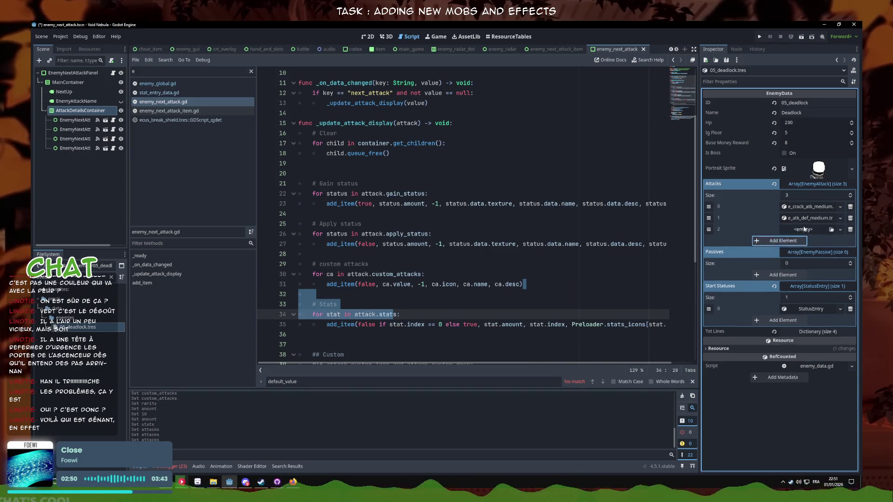
pyautogui.click(840, 230)
pyautogui.click(823, 261)
pyautogui.write('def')
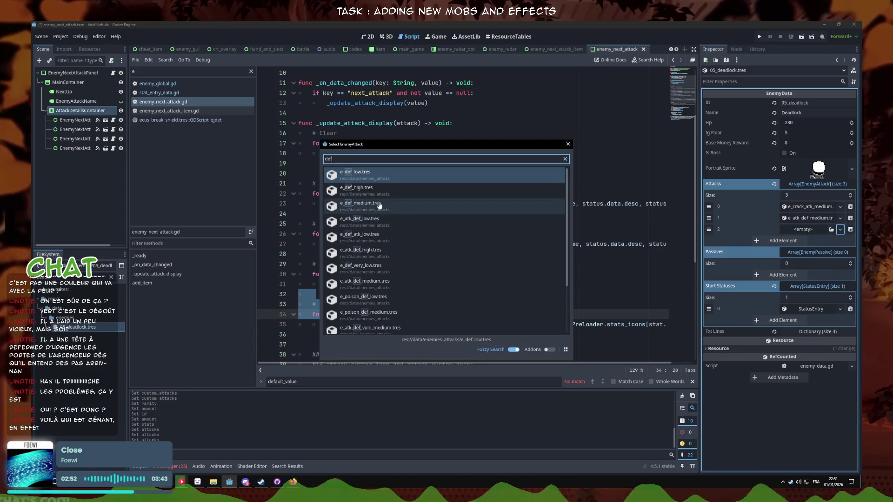
pyautogui.doubleClick(395, 194)
# - Add e_def_low.tres as the fourth attack and save the Deadlock enemy
pyautogui.click(798, 241)
pyautogui.click(840, 241)
pyautogui.click(823, 272)
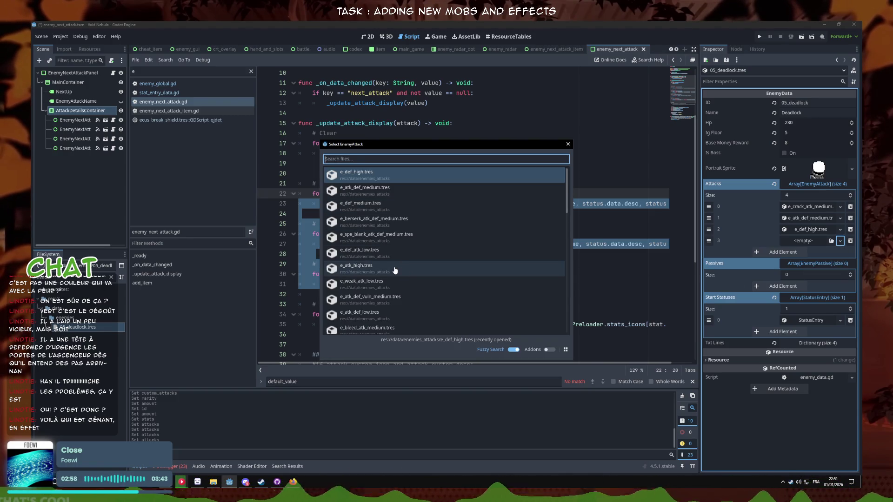
pyautogui.scroll(-1, 394, 270)
pyautogui.scroll(-1, 413, 309)
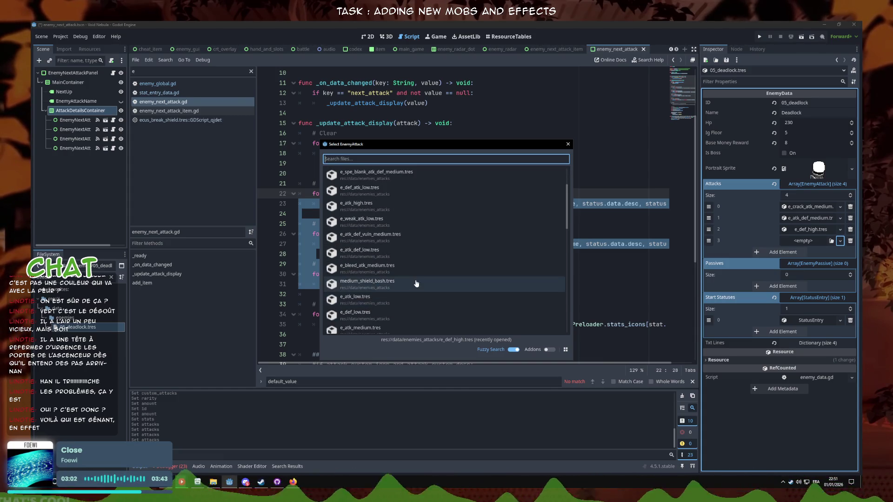
pyautogui.scroll(2, 402, 286)
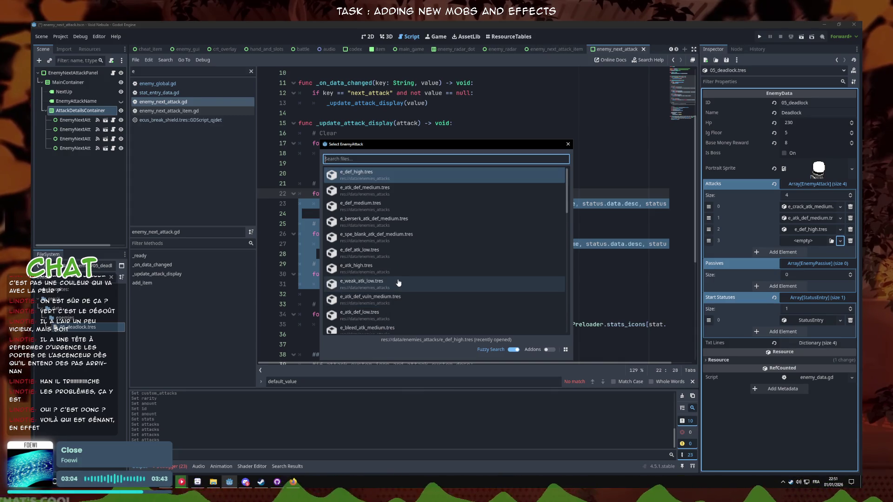
pyautogui.write('a')
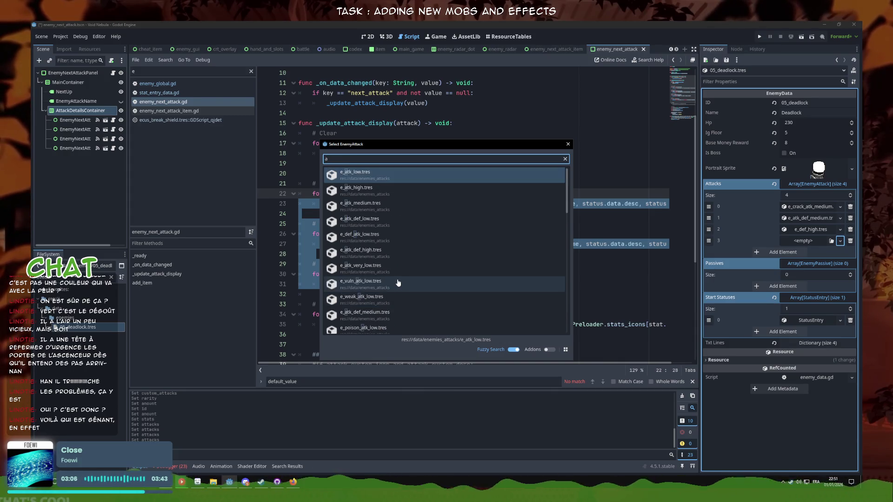
pyautogui.press('BackSpace')
pyautogui.write('def')
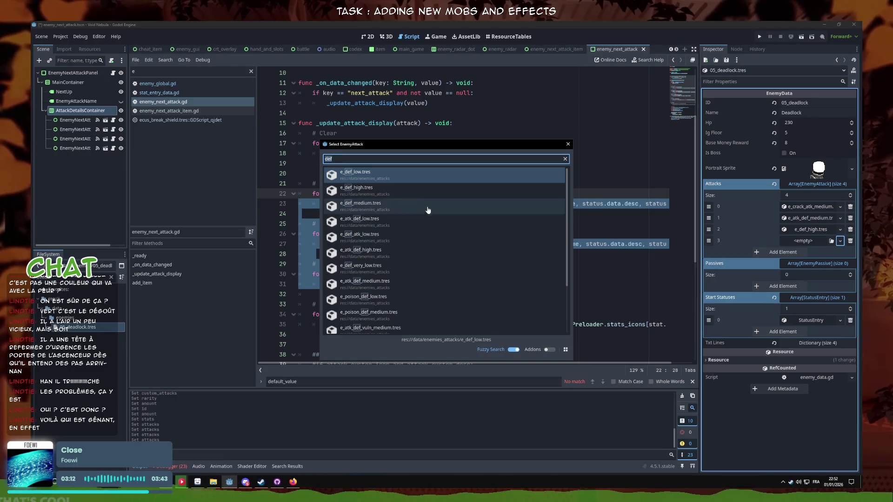
pyautogui.press('BackSpace')
pyautogui.press('BackSpace')
pyautogui.press('BackSpace')
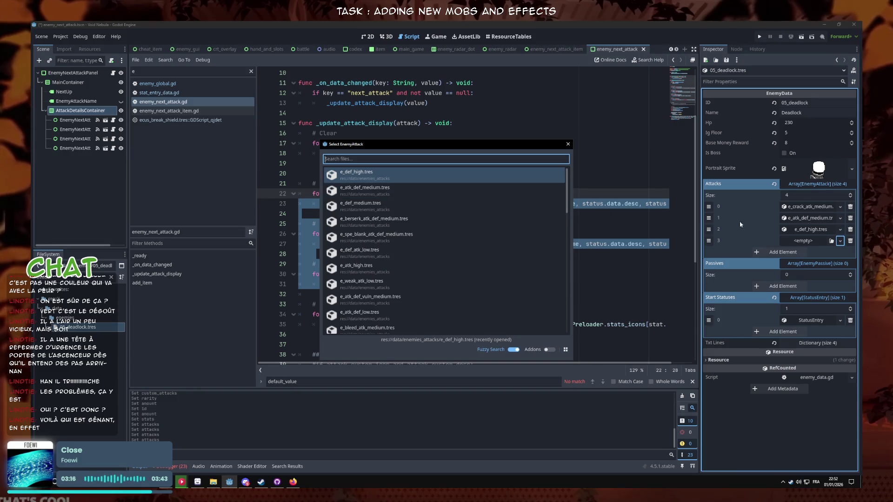
pyautogui.write('def')
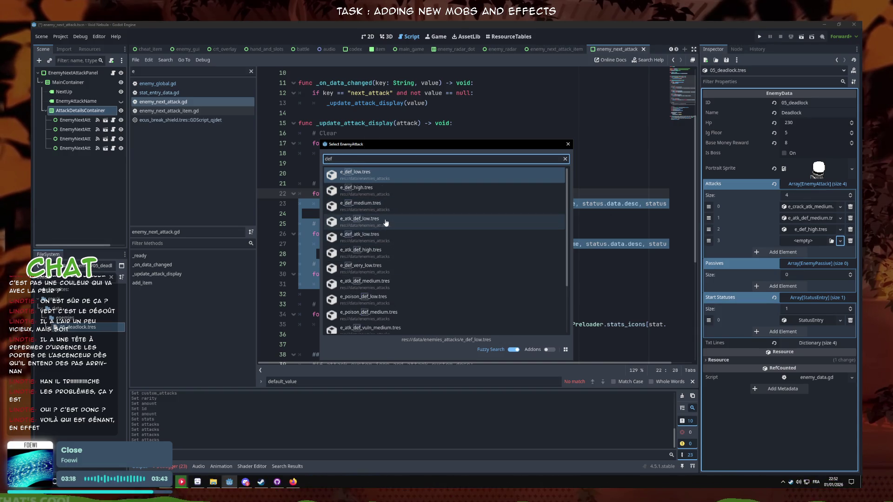
pyautogui.press('Return')
pyautogui.click(528, 228)
pyautogui.hotkey('ctrl', 's')
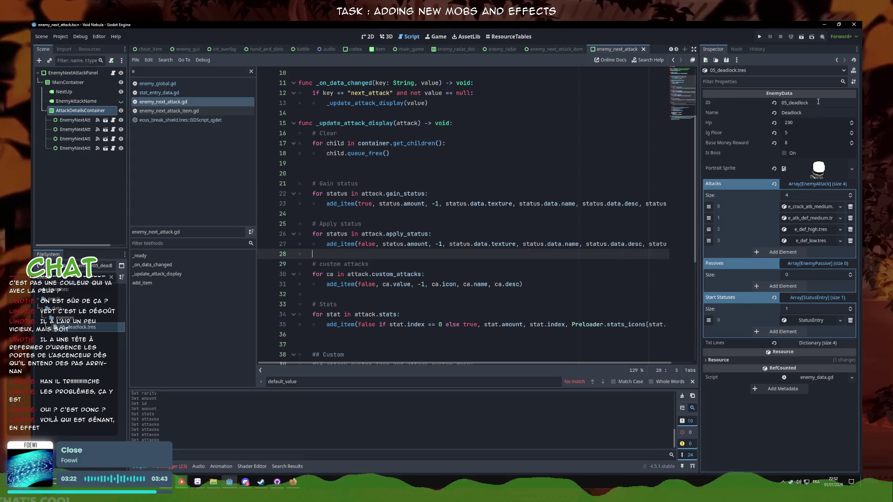
# - Open game_core.gd in the script editor
pyautogui.click(735, 103)
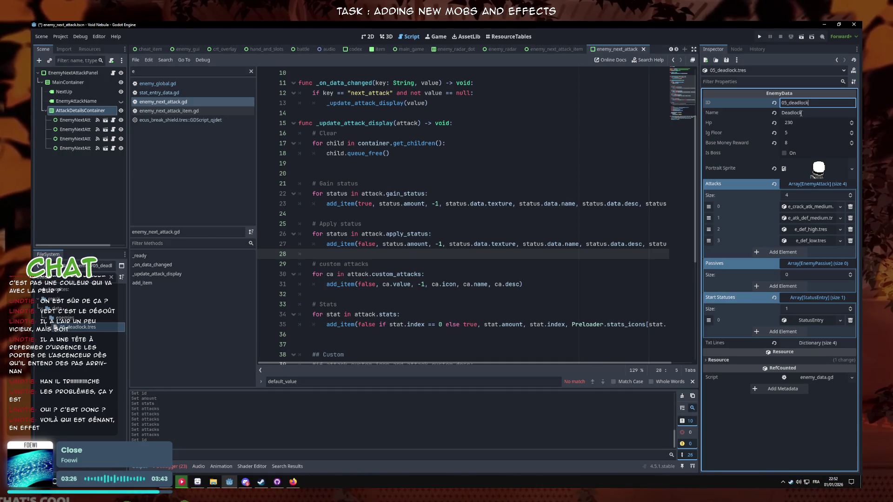
pyautogui.click(139, 166)
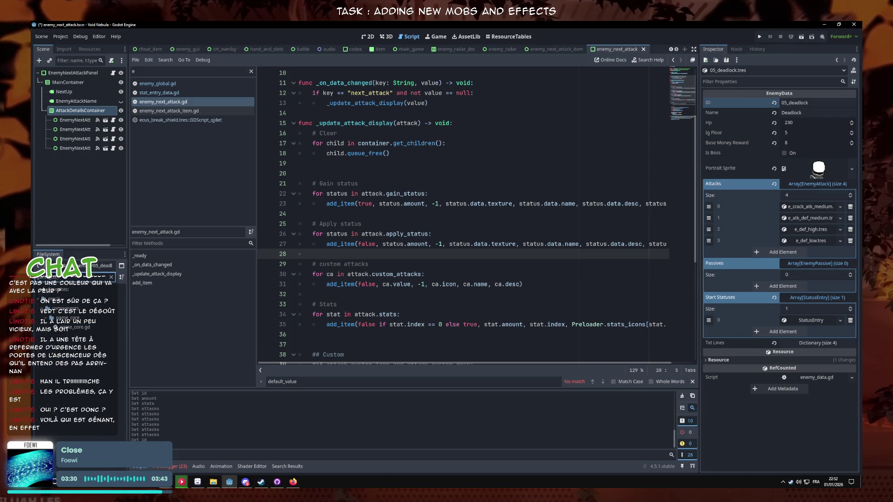
pyautogui.doubleClick(102, 330)
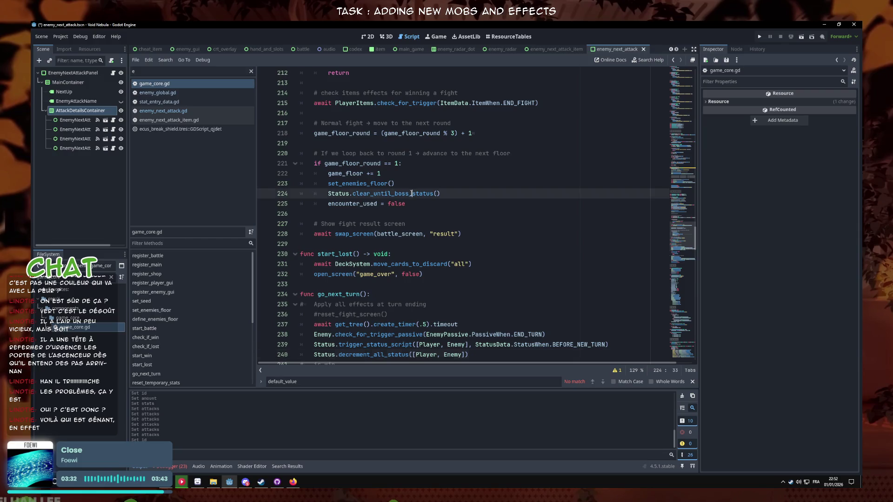
pyautogui.scroll(5, 428, 239)
pyautogui.scroll(4, 429, 239)
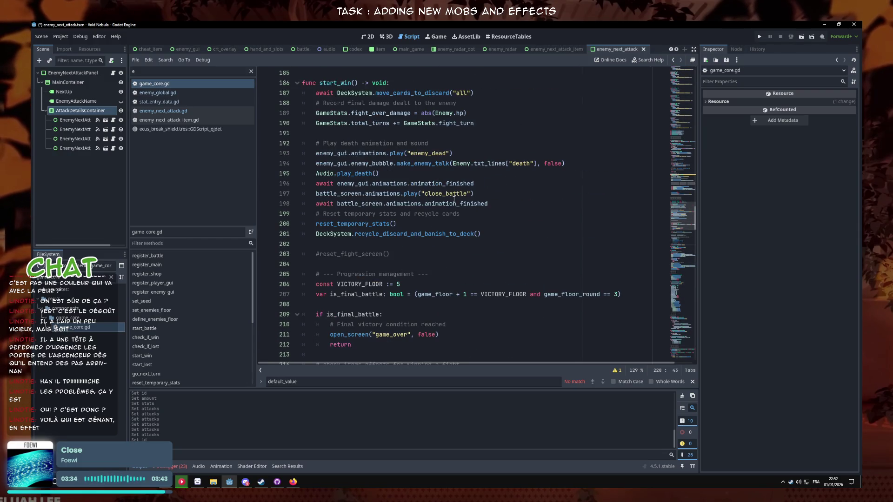
pyautogui.scroll(10, 463, 122)
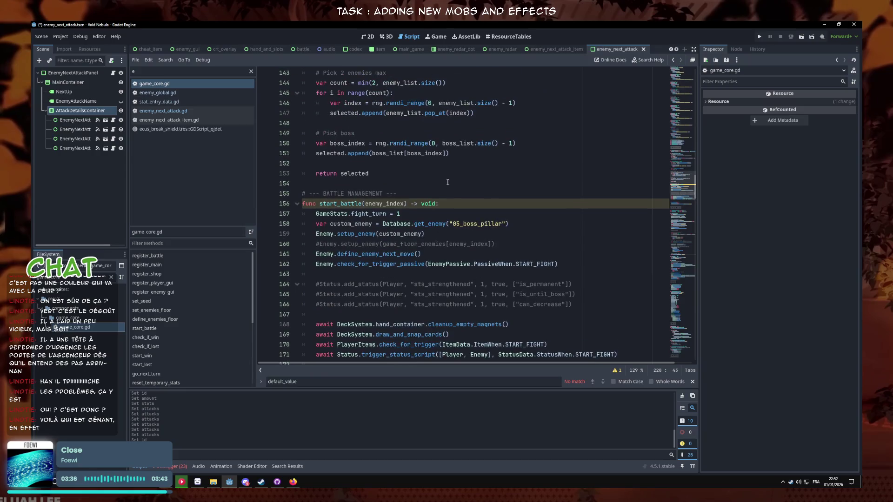
# - Change start_battle's enemy from '05_boss_pillar' to '05_deadlock', save, and run the game
pyautogui.hotkey('ctrl', 'f')
pyautogui.write('start')
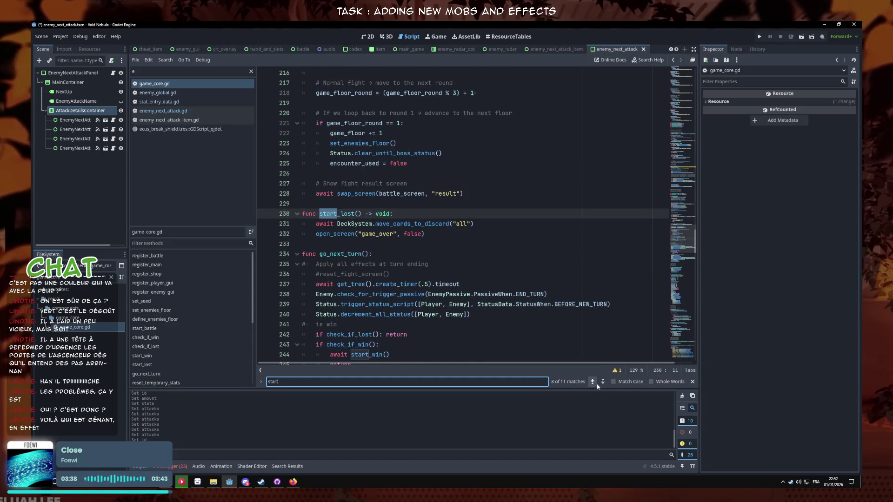
pyautogui.click(597, 386)
pyautogui.click(597, 386)
pyautogui.click(596, 385)
pyautogui.click(596, 385)
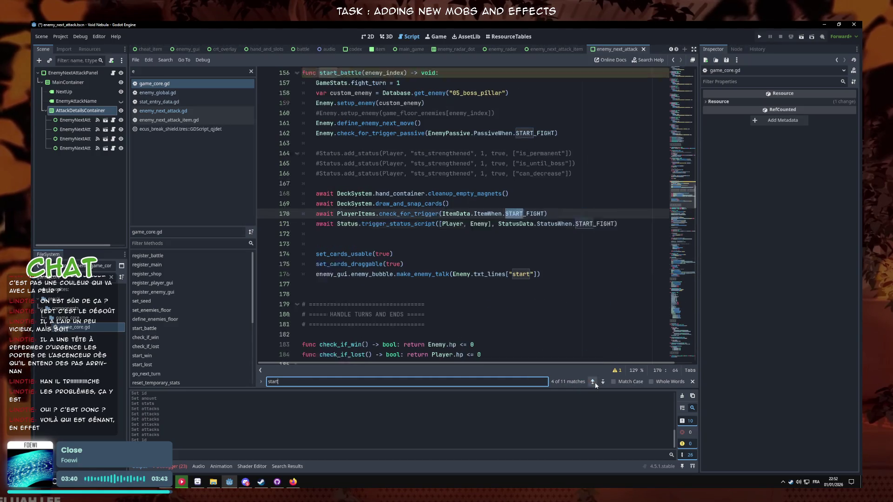
pyautogui.click(592, 382)
pyautogui.click(596, 386)
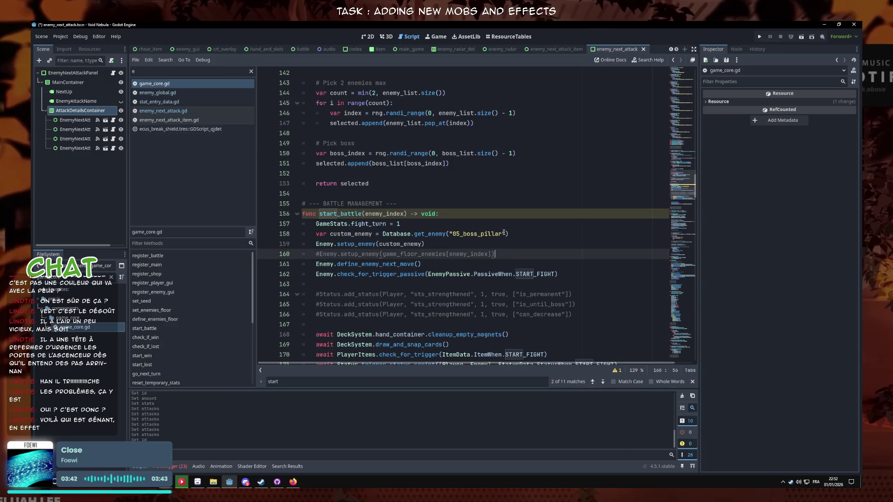
pyautogui.moveTo(503, 234); pyautogui.dragTo(453, 235)
pyautogui.write('05_deadlock')
pyautogui.hotkey('ctrl', 's')
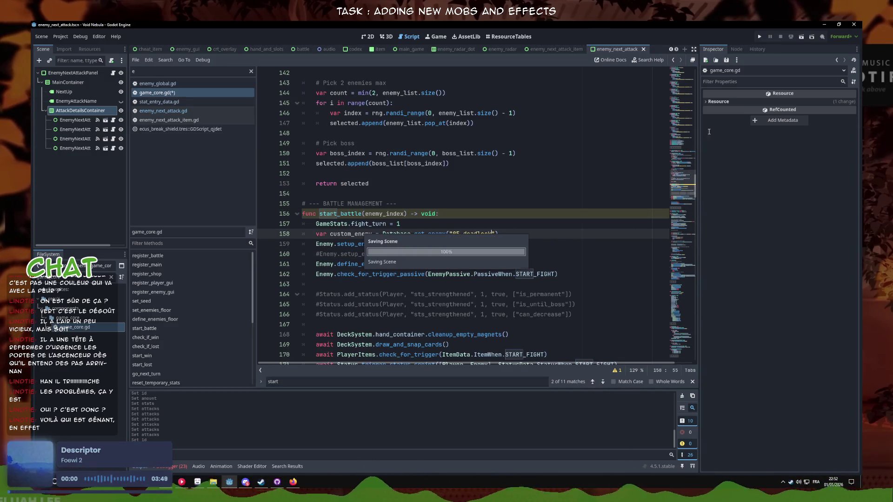
pyautogui.click(760, 36)
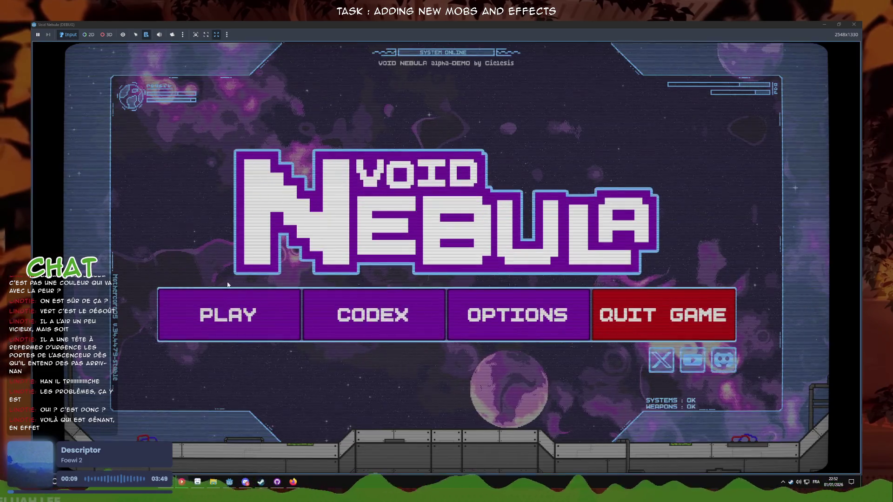
# - Start a Faceless run, end three turns with Midas Shield against Deadlock, then stop the game
pyautogui.click(228, 295)
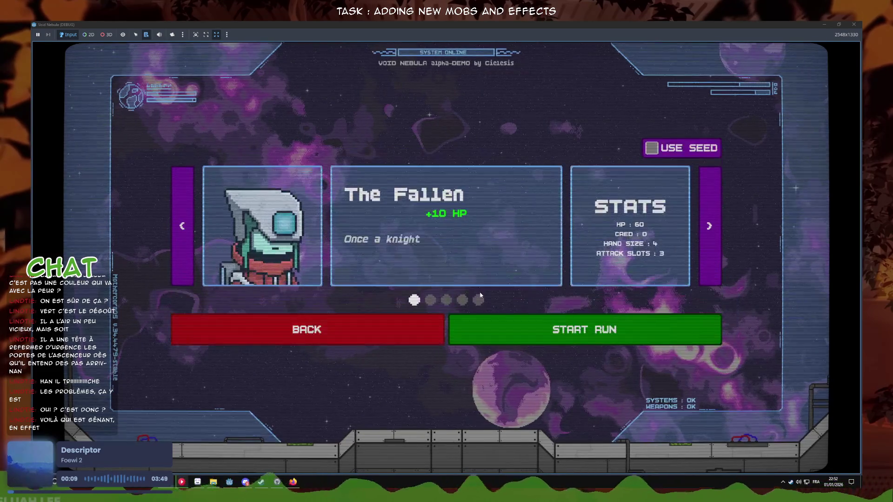
pyautogui.press('Left')
pyautogui.click(483, 337)
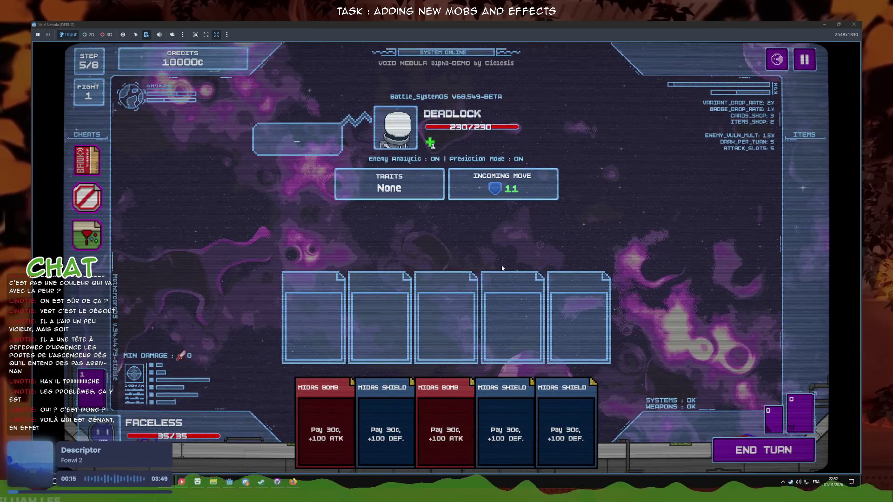
pyautogui.click(509, 417)
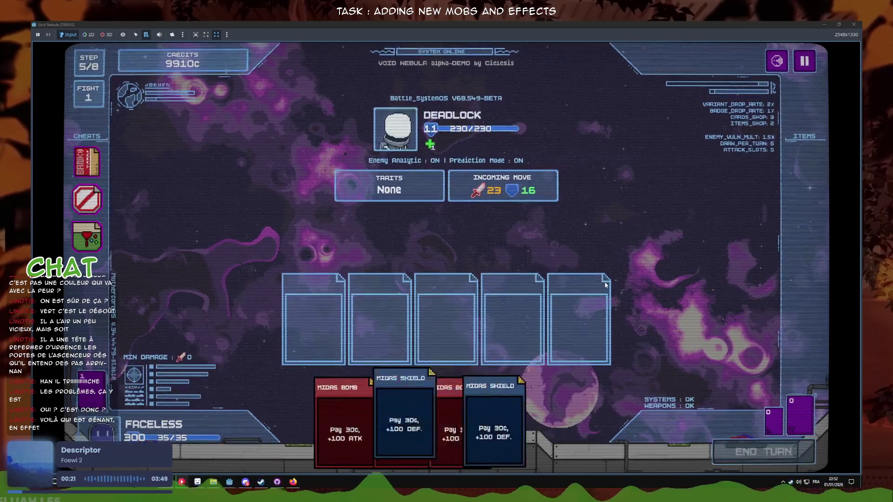
pyautogui.click(566, 427)
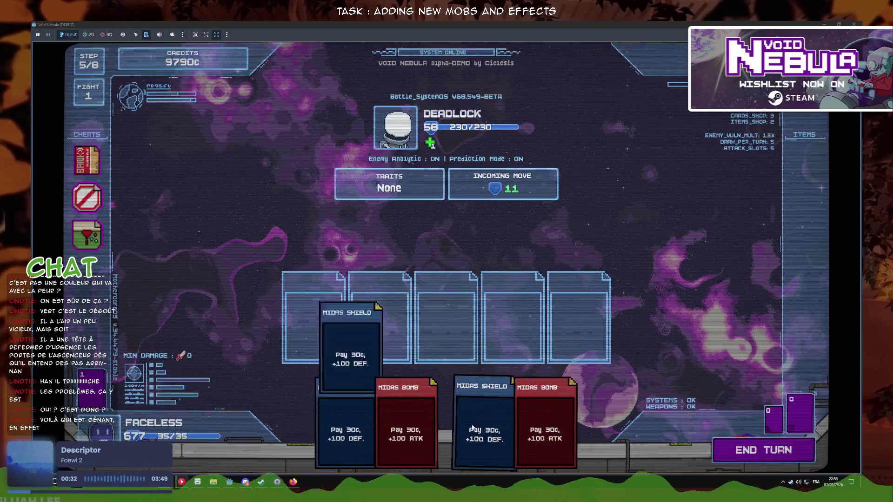
pyautogui.click(705, 451)
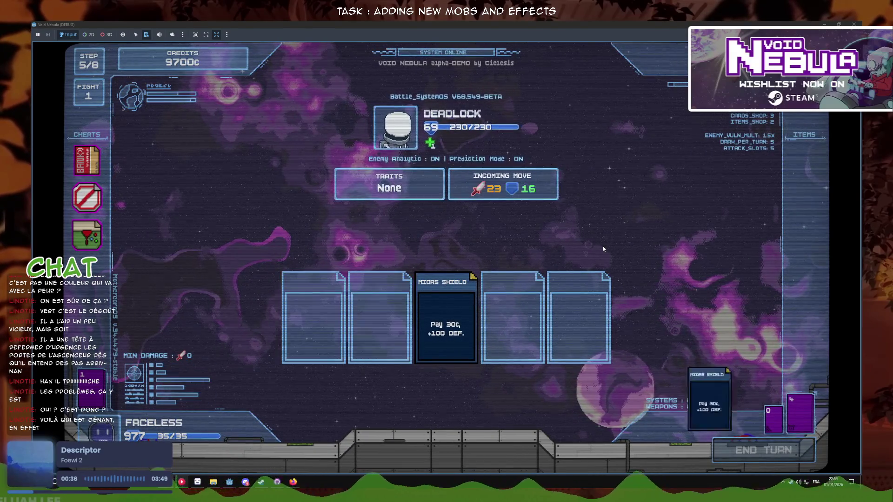
pyautogui.press('F8')
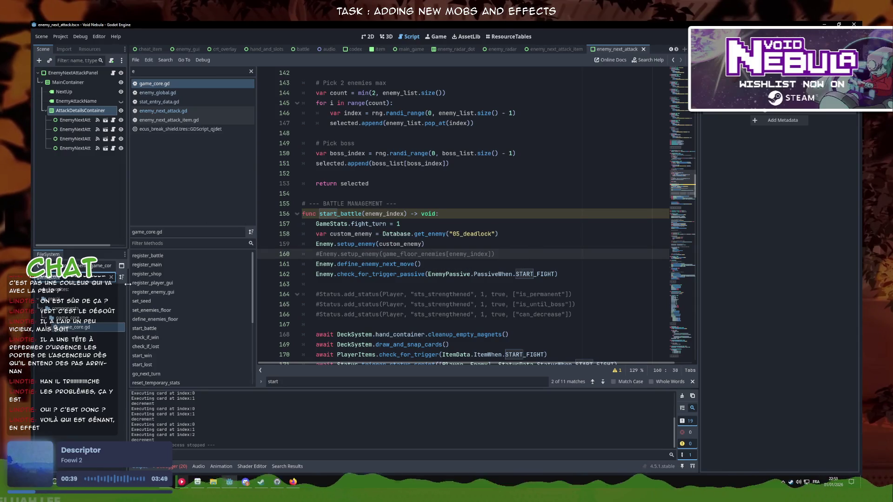
# - Check 05_deadlock.tres's four attack entries in the Inspector, then relaunch the game
pyautogui.write('05_deadl')
pyautogui.click(75, 327)
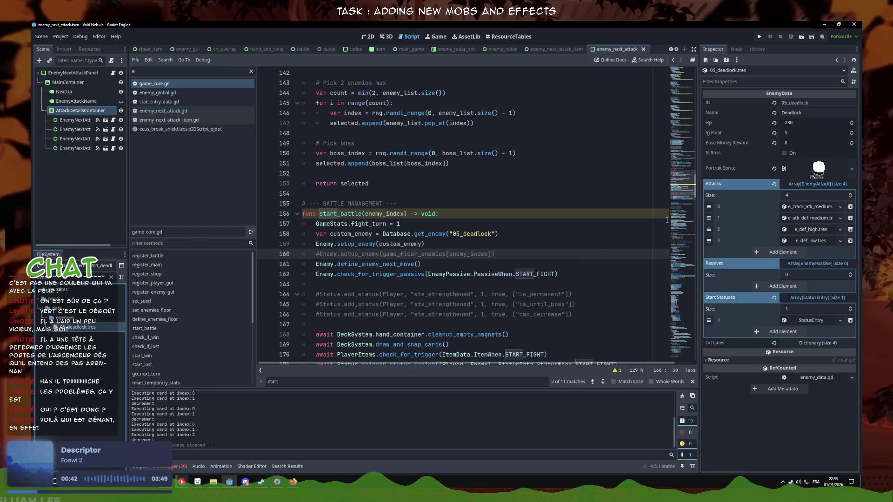
pyautogui.click(811, 207)
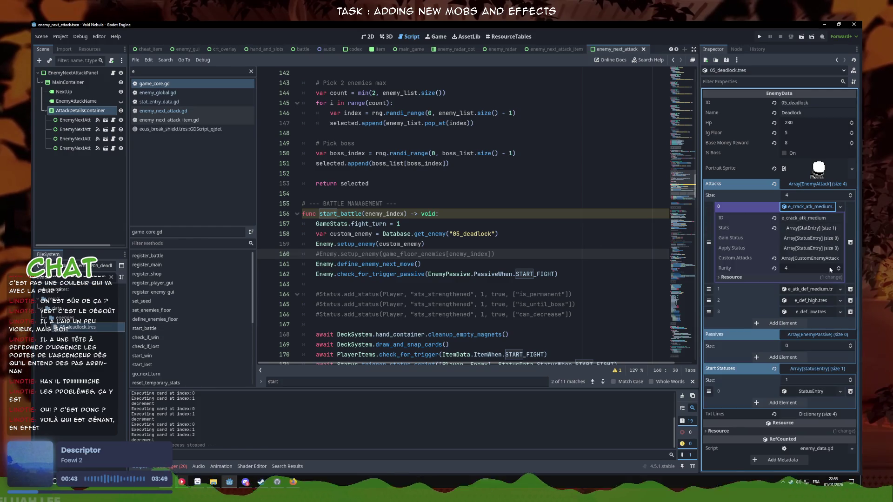
pyautogui.click(815, 290)
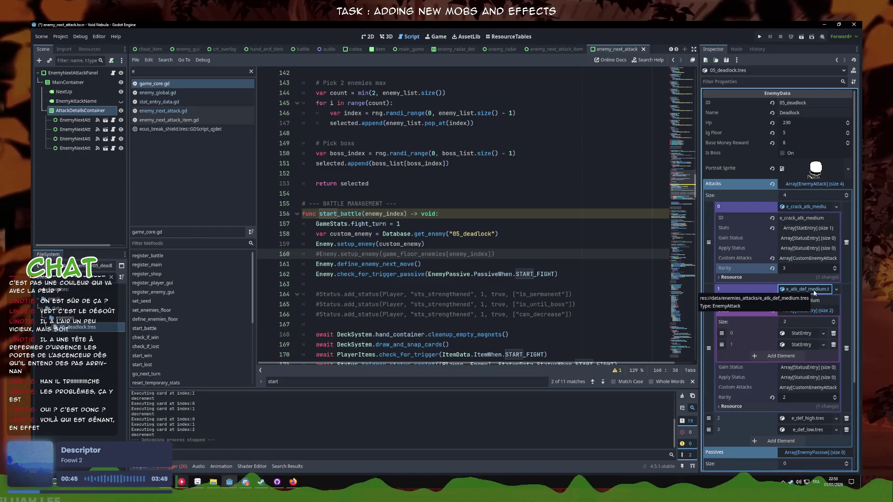
pyautogui.click(815, 289)
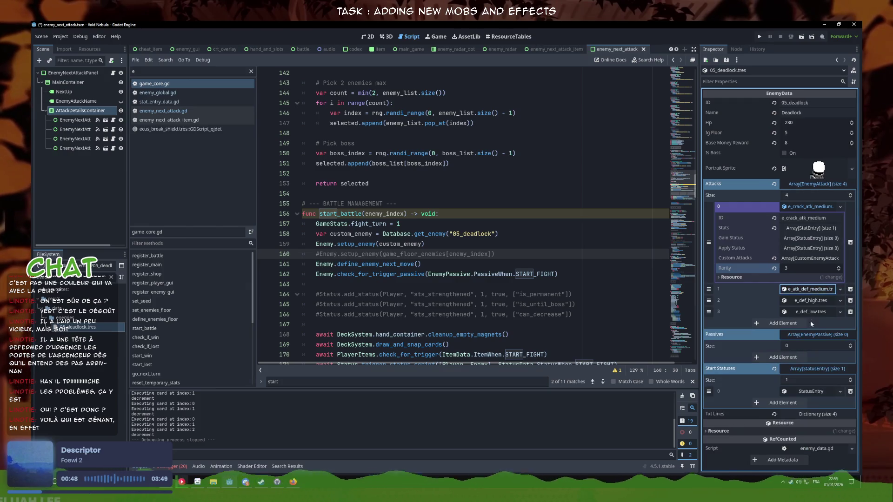
pyautogui.click(810, 303)
pyautogui.click(811, 303)
pyautogui.click(813, 311)
pyautogui.click(813, 311)
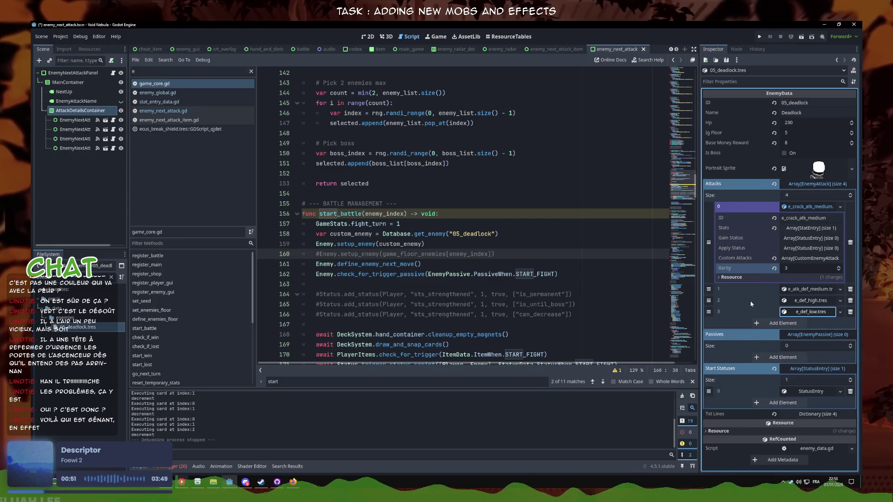
pyautogui.click(536, 212)
pyautogui.click(760, 37)
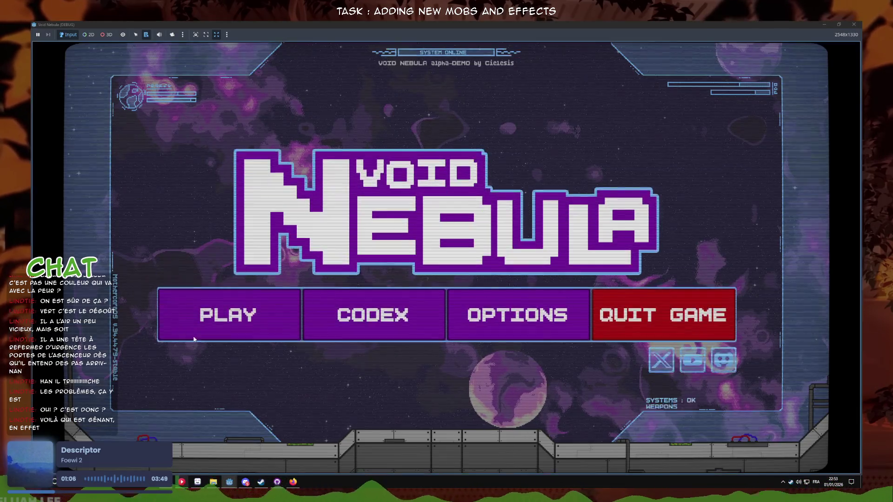
# - Start a new run and end one turn against Deadlock, dropping it to 135/230 HP
pyautogui.click(200, 321)
pyautogui.click(489, 333)
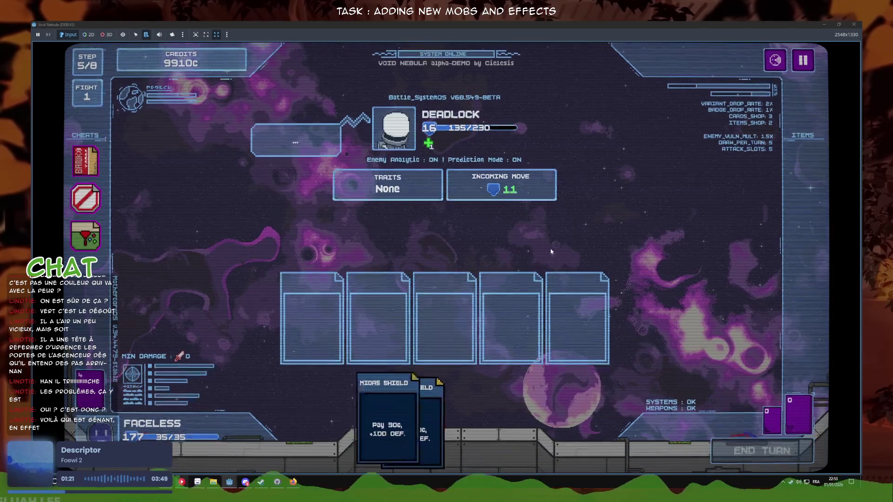
pyautogui.click(746, 442)
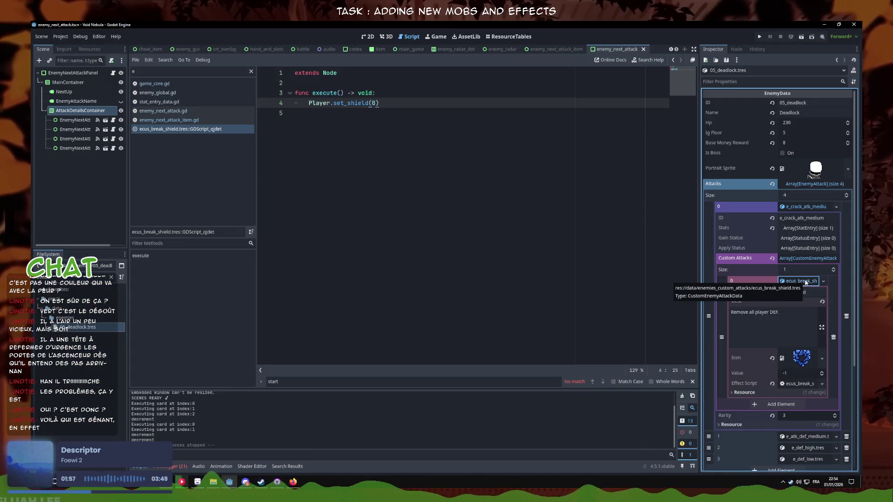
# - Fold the custom attack details and move over to enemy_global.gd
pyautogui.click(735, 258)
pyautogui.click(372, 113)
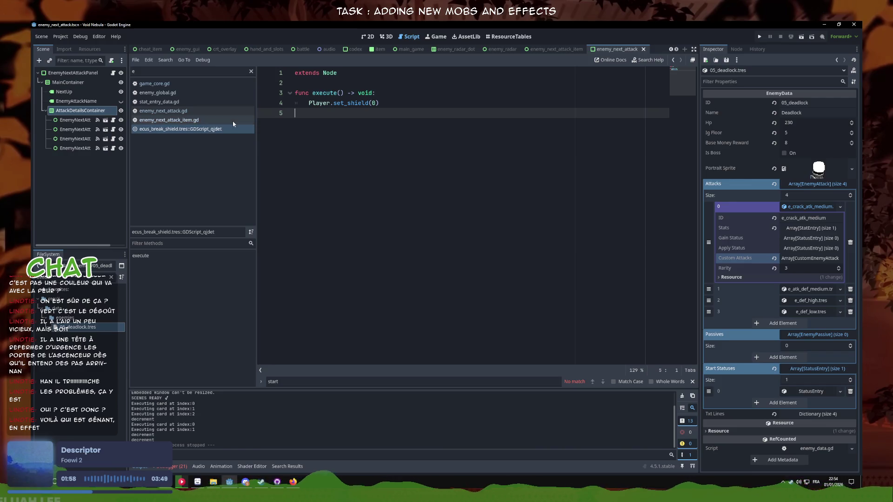
pyautogui.click(200, 110)
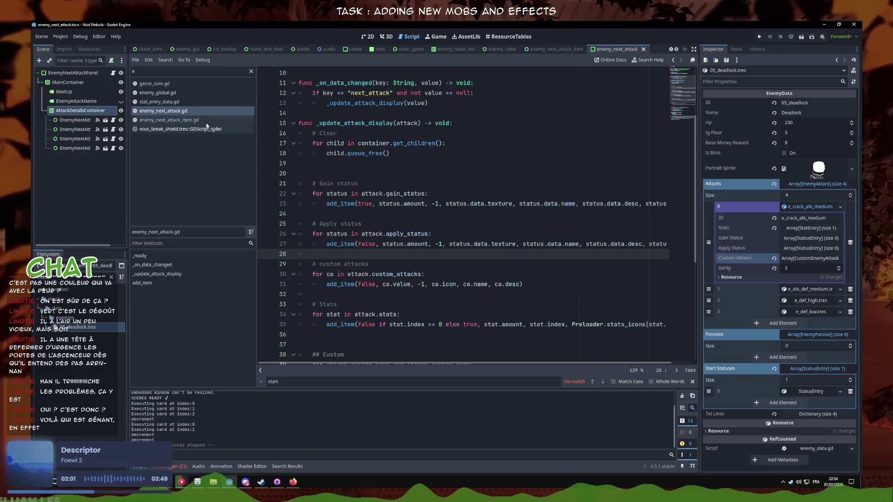
pyautogui.click(157, 93)
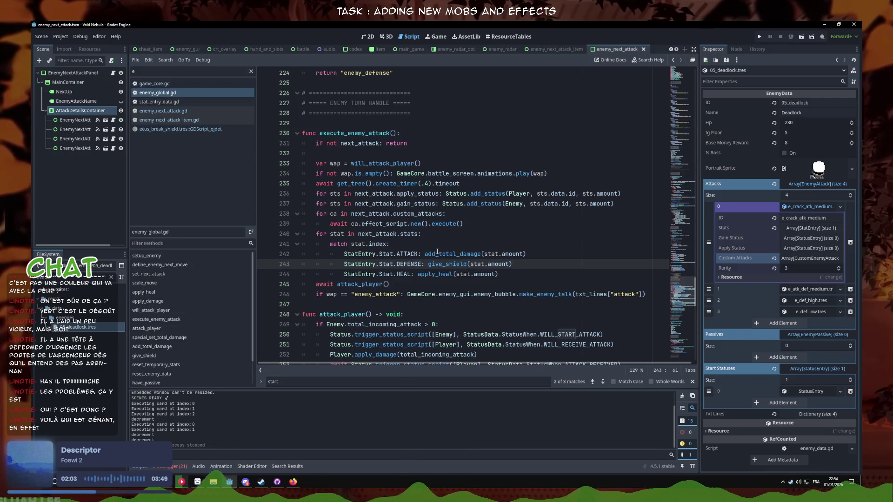
# - Add print(Player.def) on line 240, right after the custom attack execute call
pyautogui.moveTo(464, 224); pyautogui.dragTo(324, 213)
pyautogui.moveTo(565, 294)
pyautogui.mouseDown()
pyautogui.moveTo(395, 253)
pyautogui.moveTo(235, 235)
pyautogui.mouseUp()
pyautogui.click(505, 289)
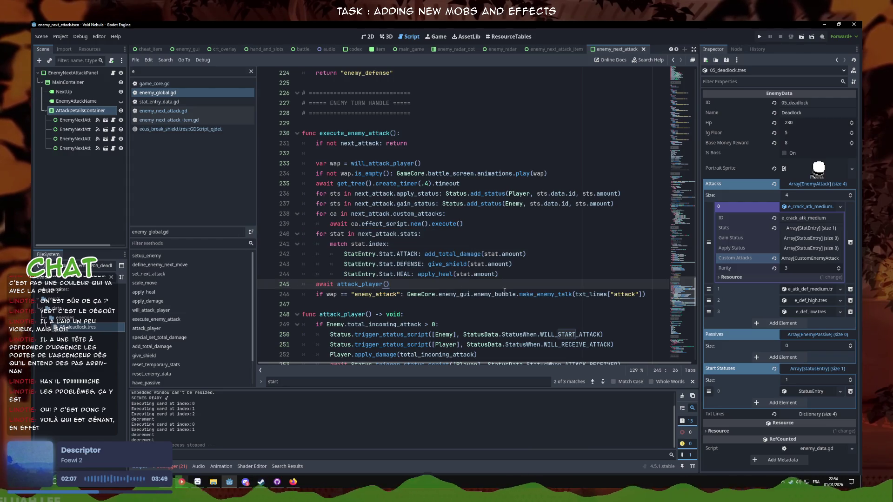
pyautogui.click(493, 235)
pyautogui.click(481, 225)
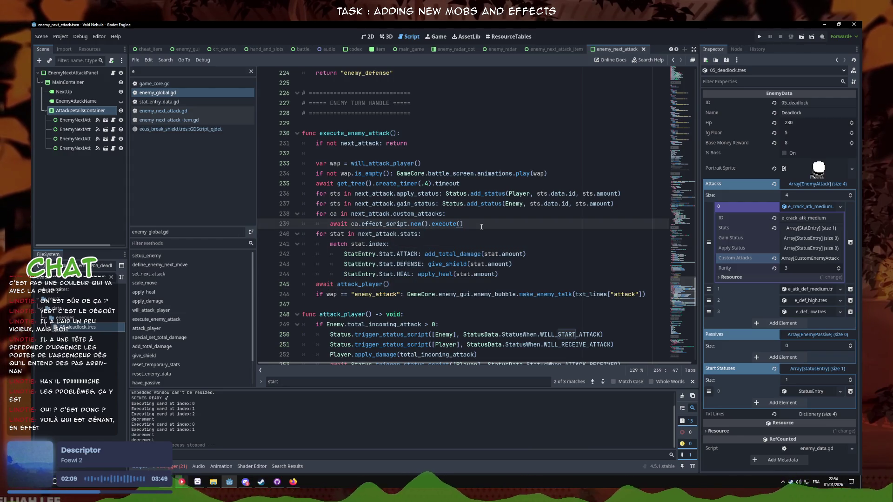
pyautogui.press('Return')
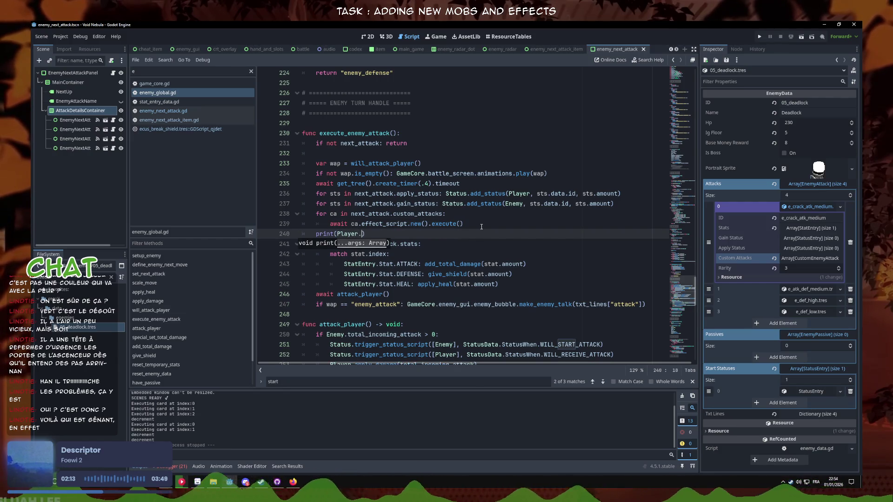
pyautogui.write('def')
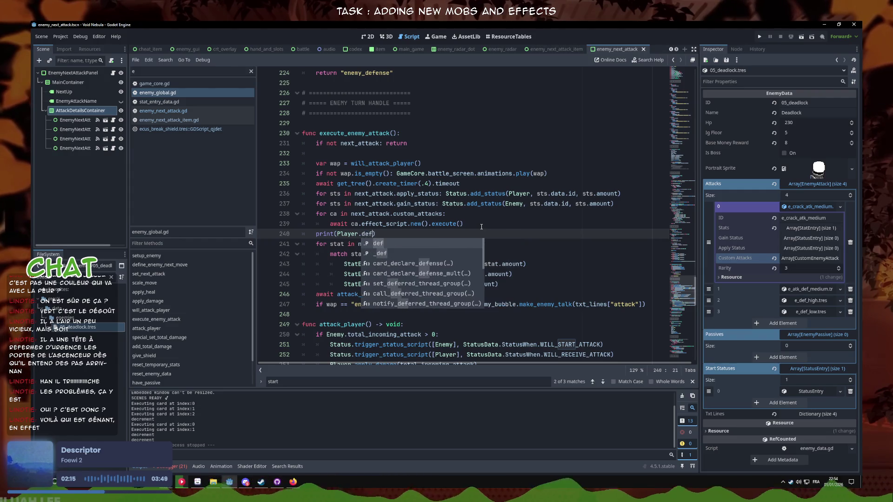
pyautogui.click(481, 227)
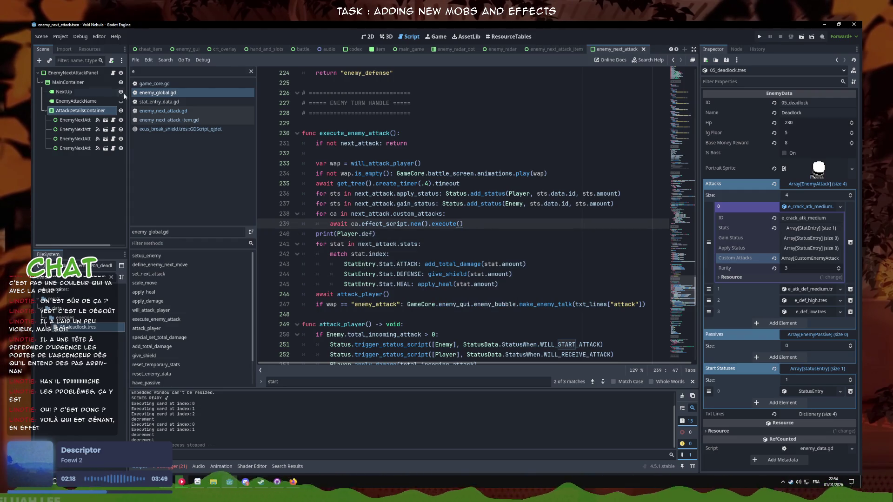
# - Open the ecus_break_shield custom attack script and jump to player_global.gd's set_shield definition
pyautogui.click(176, 114)
pyautogui.click(184, 121)
pyautogui.click(186, 129)
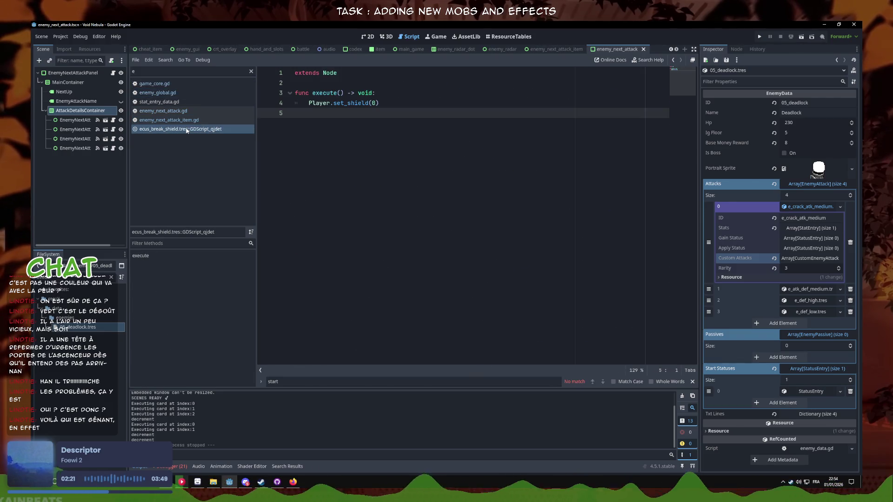
pyautogui.keyDown('ctrl'); pyautogui.click(351, 103); pyautogui.keyUp('ctrl')
# - Review the set_shield function in player_global.gd
pyautogui.scroll(3, 387, 198)
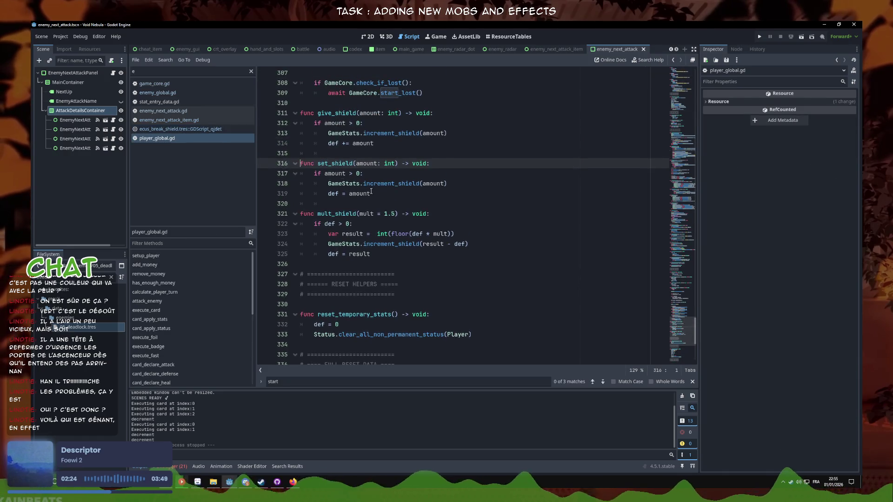
pyautogui.moveTo(387, 193)
pyautogui.mouseDown()
pyautogui.moveTo(354, 194)
pyautogui.moveTo(275, 153)
pyautogui.moveTo(265, 159)
pyautogui.mouseUp()
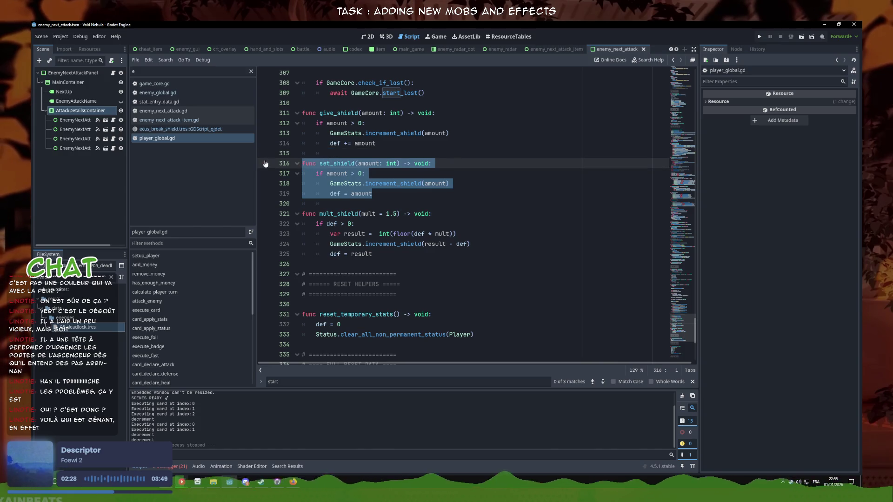
pyautogui.click(391, 192)
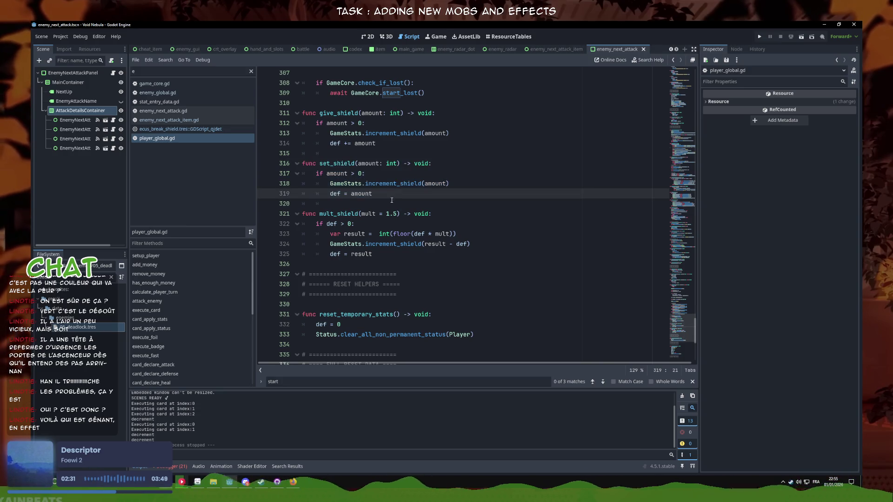
pyautogui.press('Down')
pyautogui.press('Down')
pyautogui.press('Down')
pyautogui.scroll(1, 441, 249)
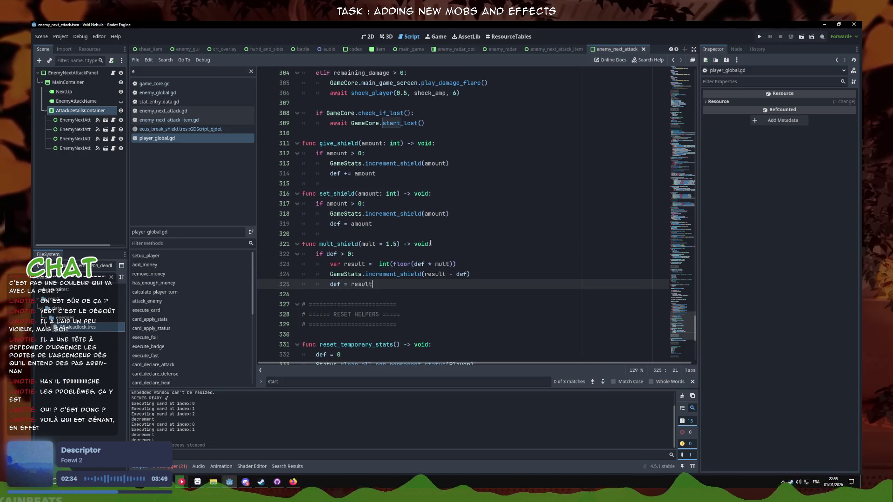
pyautogui.scroll(3, 428, 237)
pyautogui.scroll(-8, 425, 227)
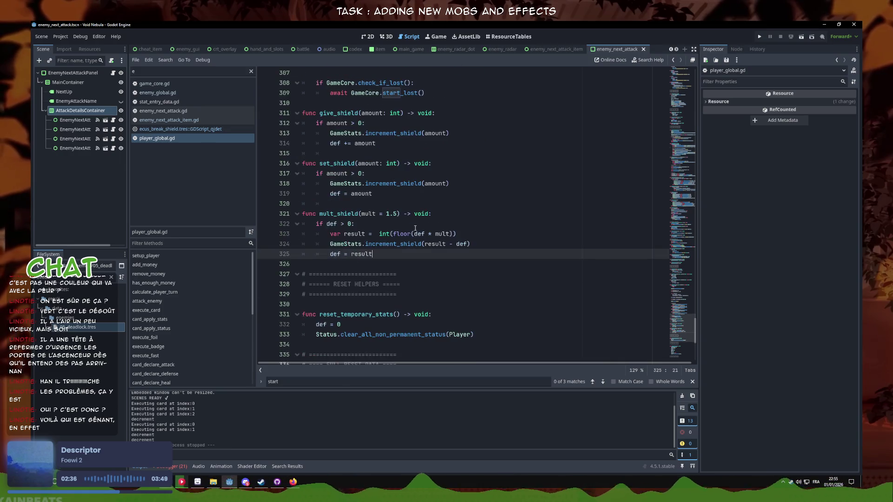
# - Write func reset_shield() -> void setting def = 0 under RESET HELPERS
pyautogui.click(434, 185)
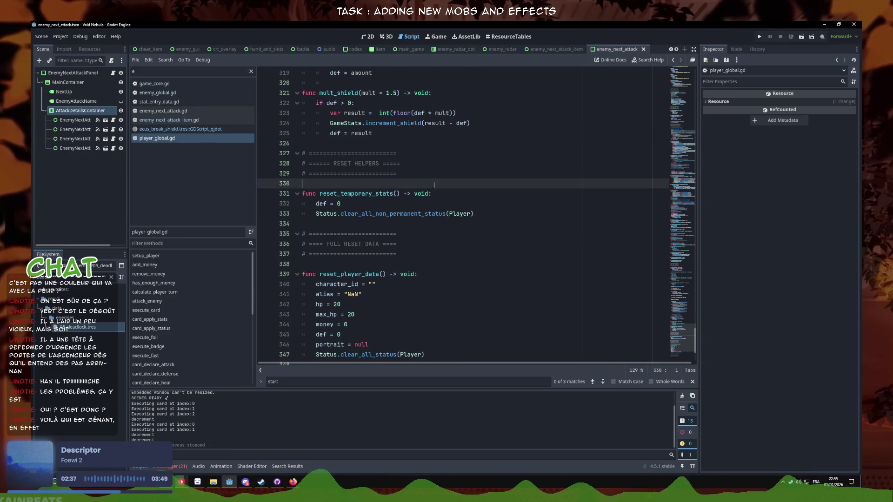
pyautogui.press('Return')
pyautogui.press('Up')
pyautogui.press('Return')
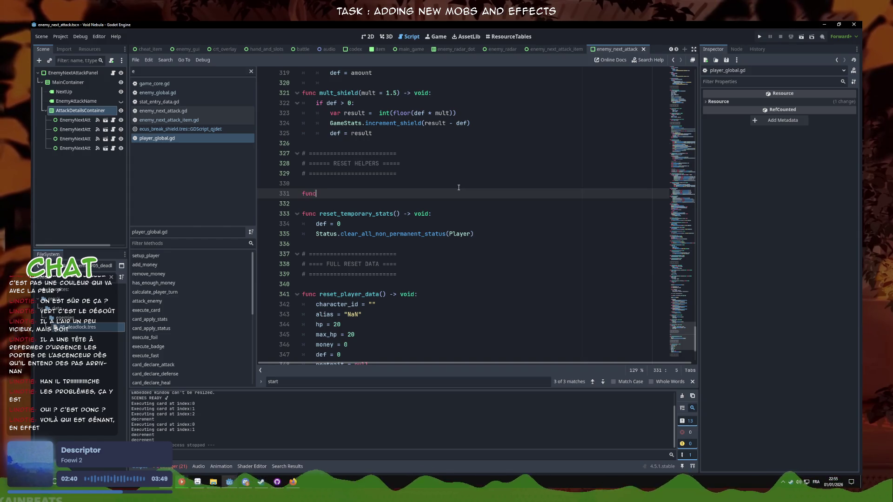
pyautogui.write(' reset_')
pyautogui.scroll(4, 352, 133)
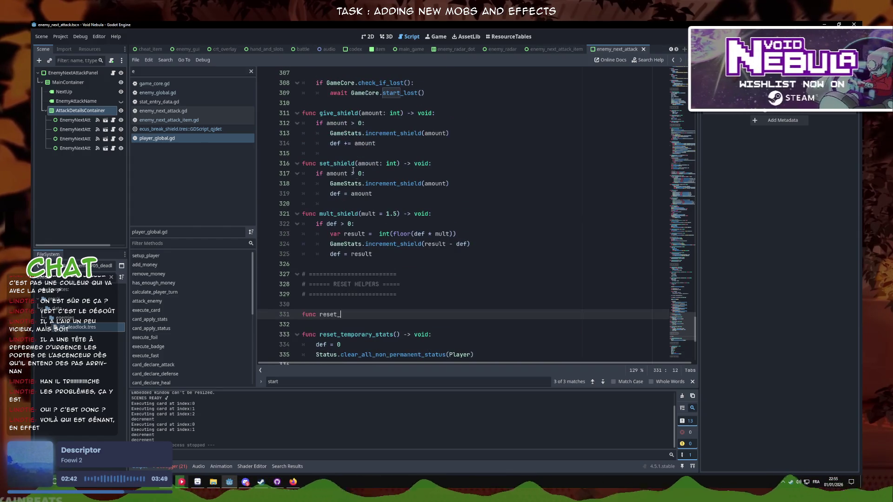
pyautogui.scroll(-3, 352, 132)
pyautogui.write('shield() -> void:')
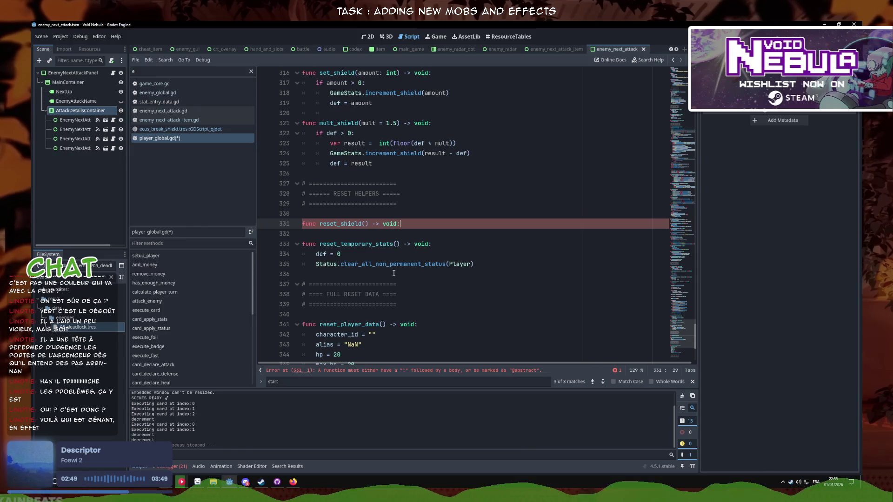
pyautogui.press('Return')
pyautogui.write('def = 0')
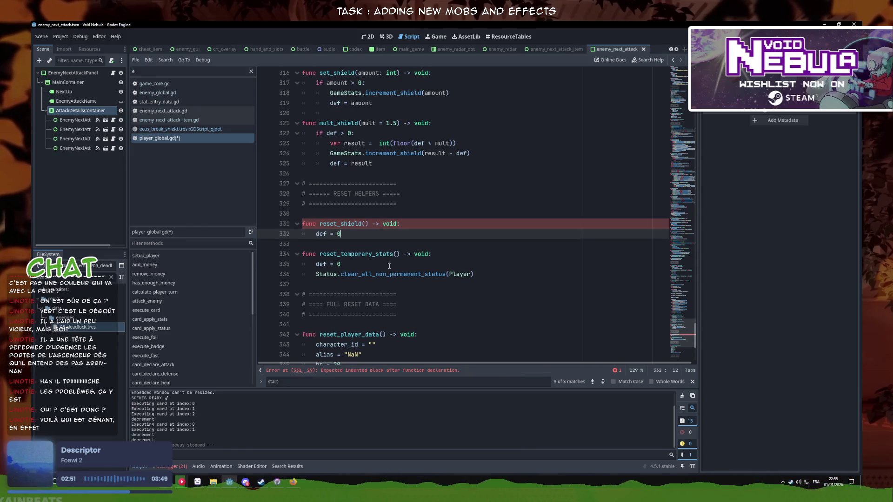
# - Call reset_shield() from reset_temporary_stats and return to the ecus_break_shield script
pyautogui.click(348, 265)
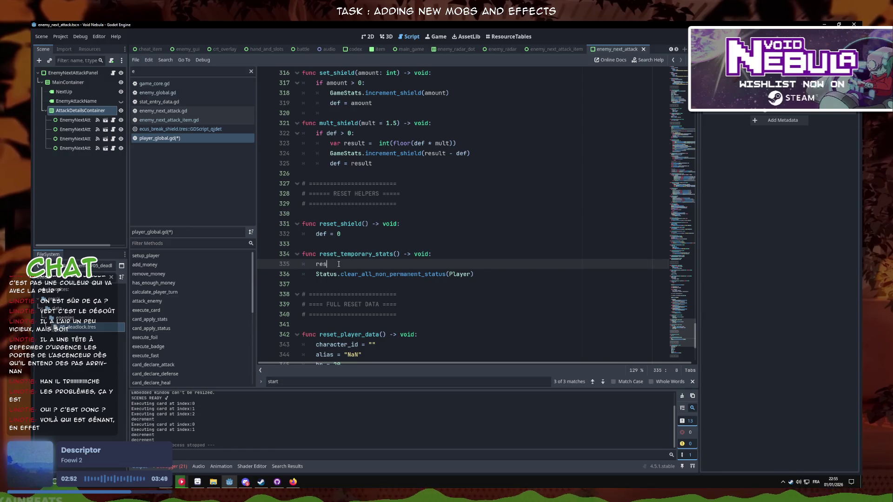
pyautogui.write('et')
pyautogui.press('Down')
pyautogui.press('Return')
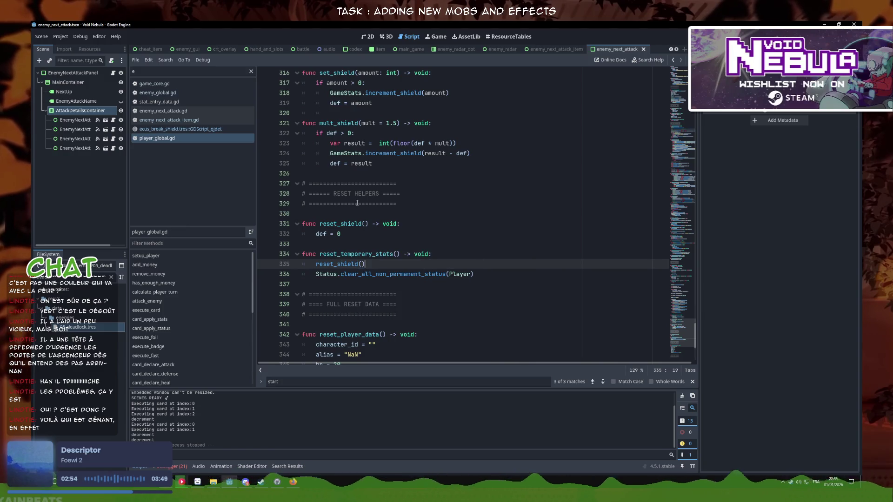
pyautogui.moveTo(368, 223); pyautogui.dragTo(319, 224)
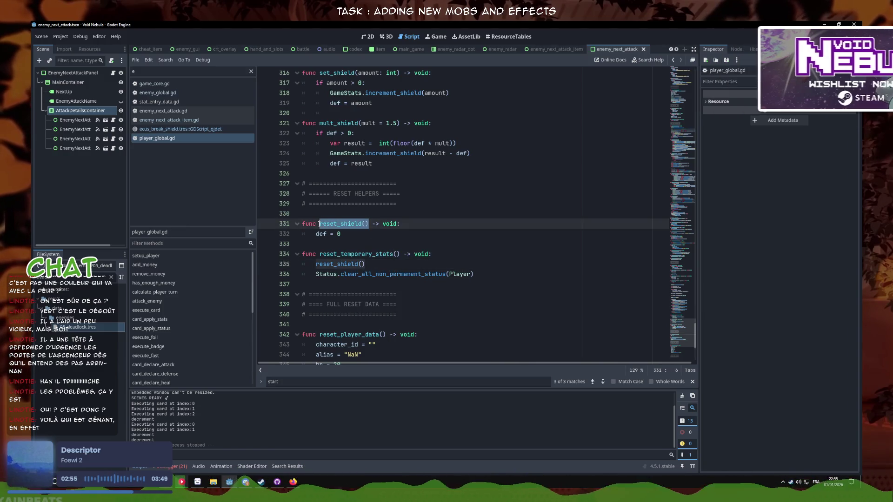
pyautogui.click(204, 130)
pyautogui.click(377, 104)
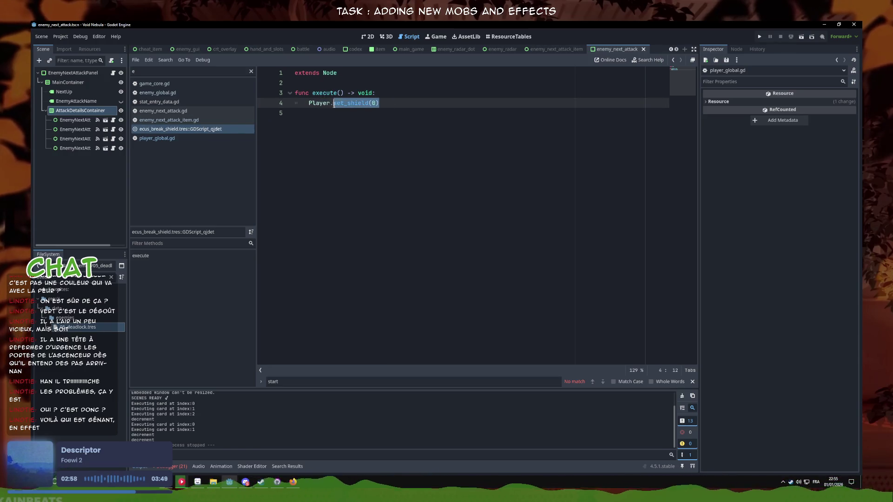
# - Return to enemy_global.gd and launch a debug run of the game to fight Deadlock
pyautogui.rightClick(203, 128)
pyautogui.press('Escape')
pyautogui.click(158, 93)
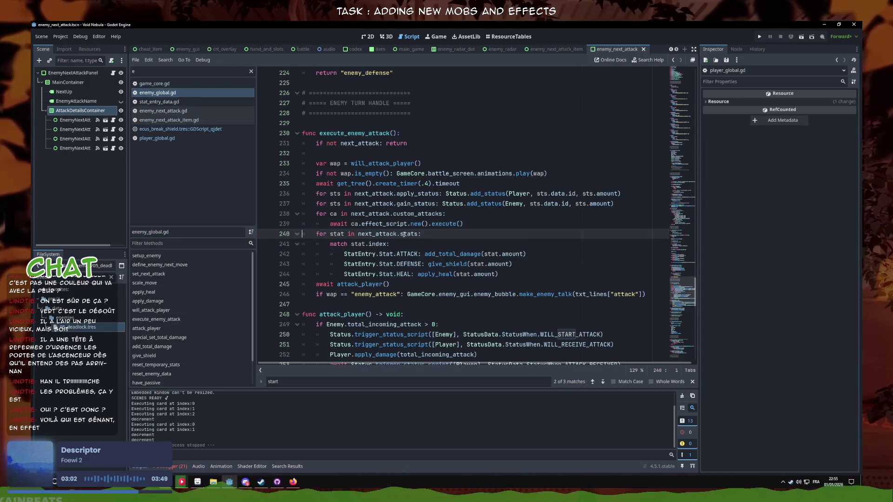
pyautogui.click(759, 37)
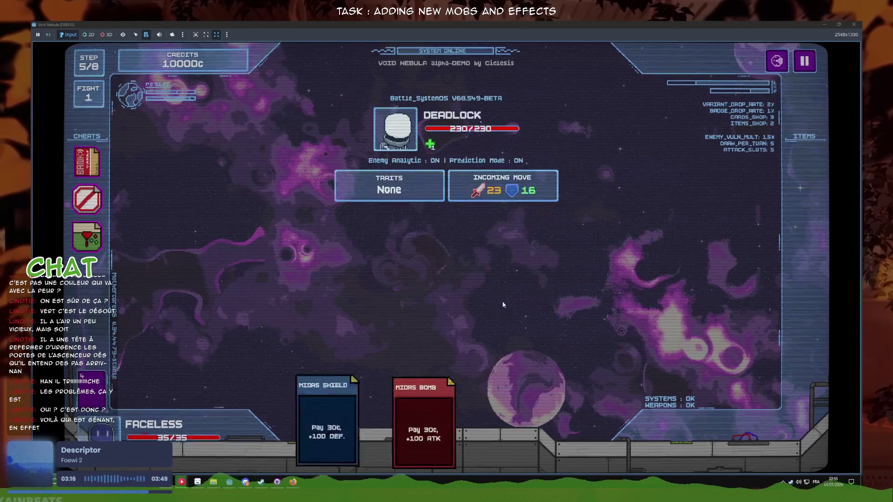
# - Play both Midas Shield cards, end the turn to see Deadlock's Break shield, then stop with F8
pyautogui.click(437, 417)
pyautogui.click(437, 418)
pyautogui.click(446, 419)
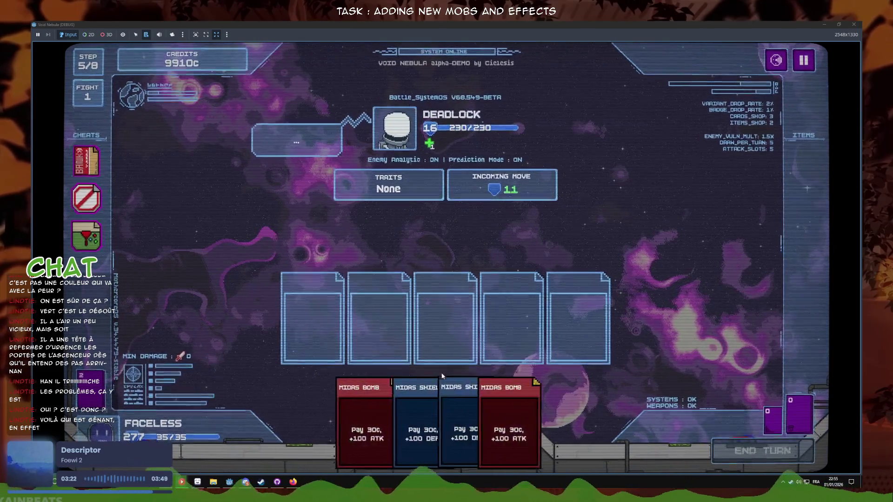
pyautogui.click(444, 409)
pyautogui.click(444, 409)
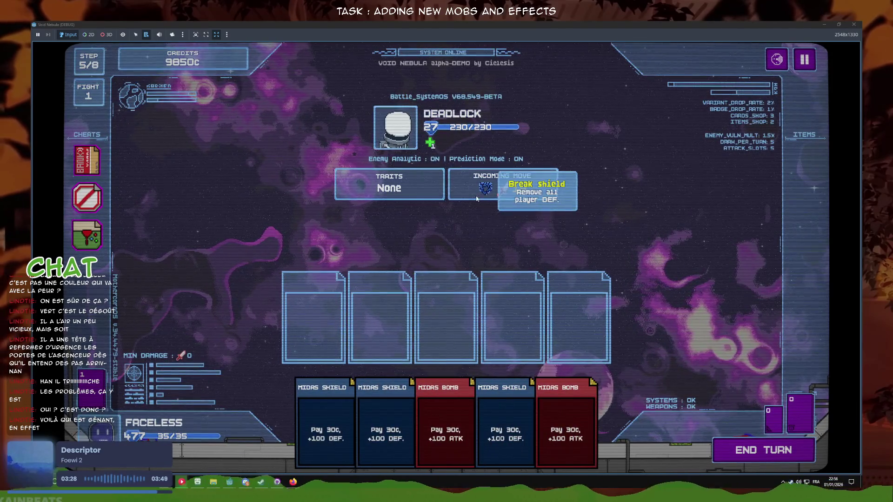
pyautogui.click(762, 450)
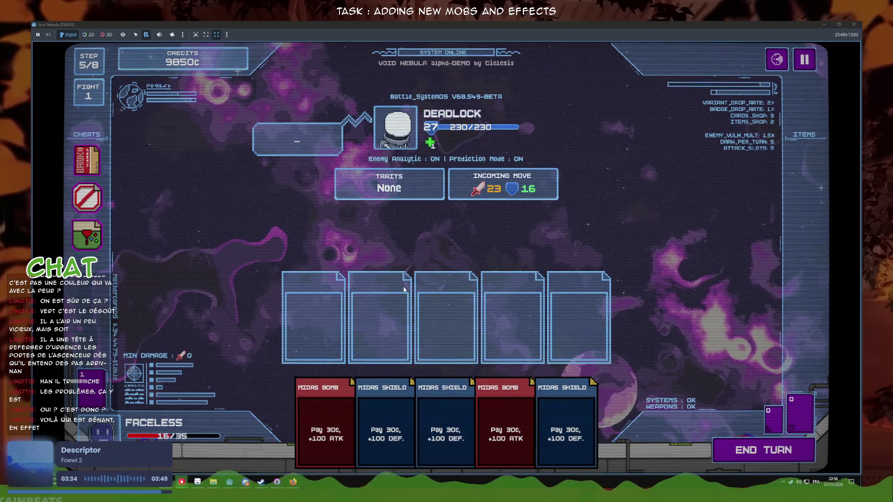
pyautogui.press('F8')
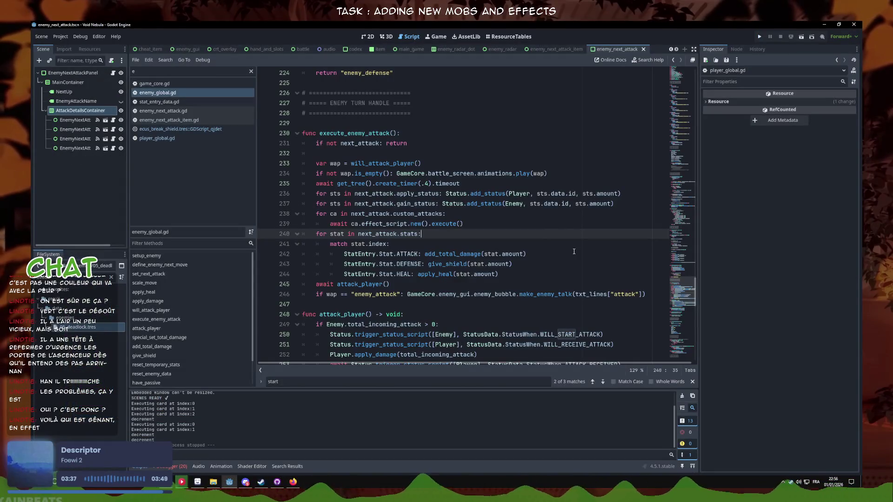
# - Show enemy_next_attack.tscn in 2D, clear the FileSystem filter, and switch to Firefox
pyautogui.click(368, 36)
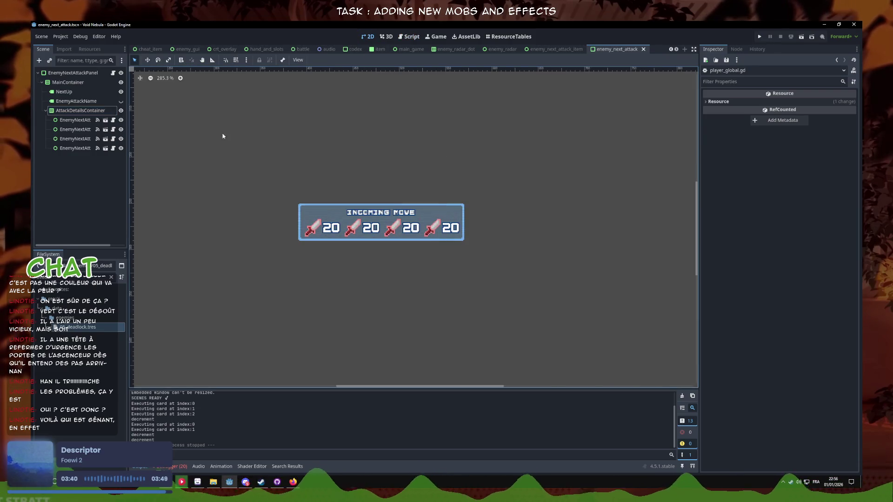
pyautogui.click(111, 277)
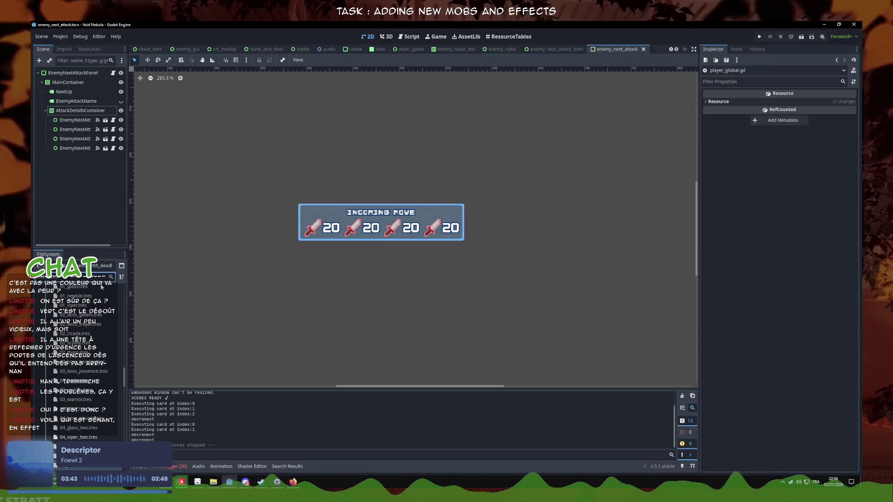
pyautogui.scroll(-2, 102, 287)
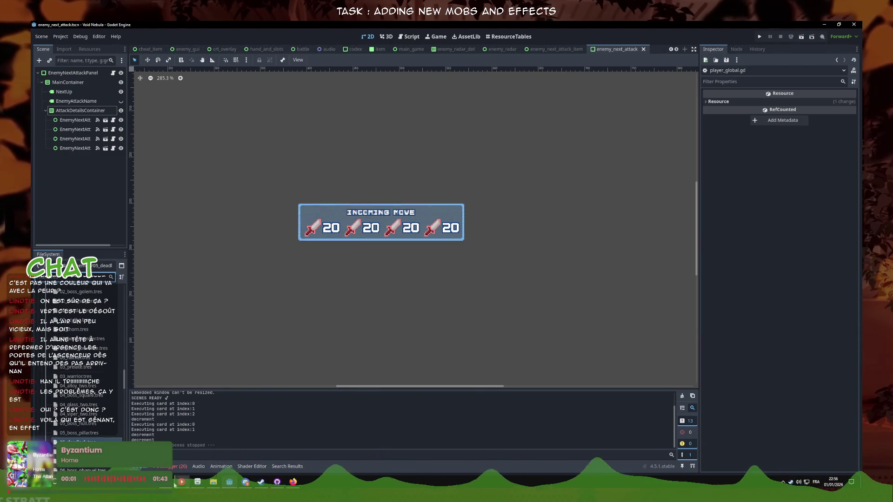
pyautogui.click(294, 483)
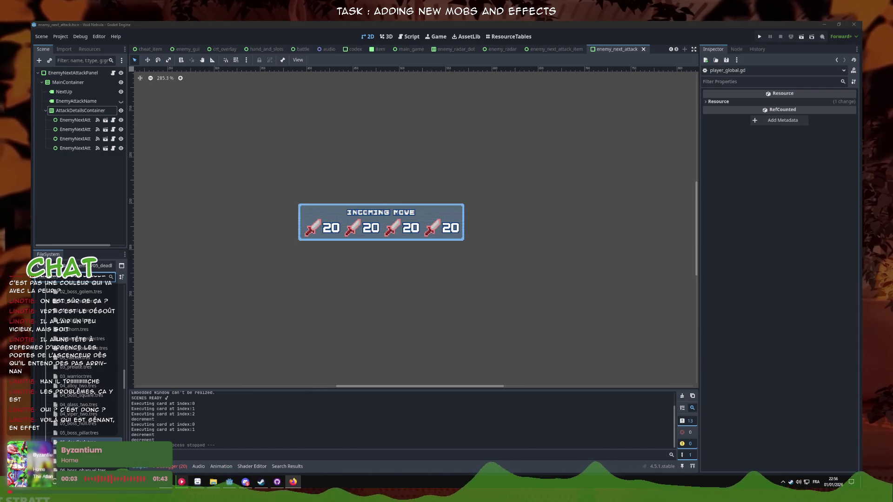